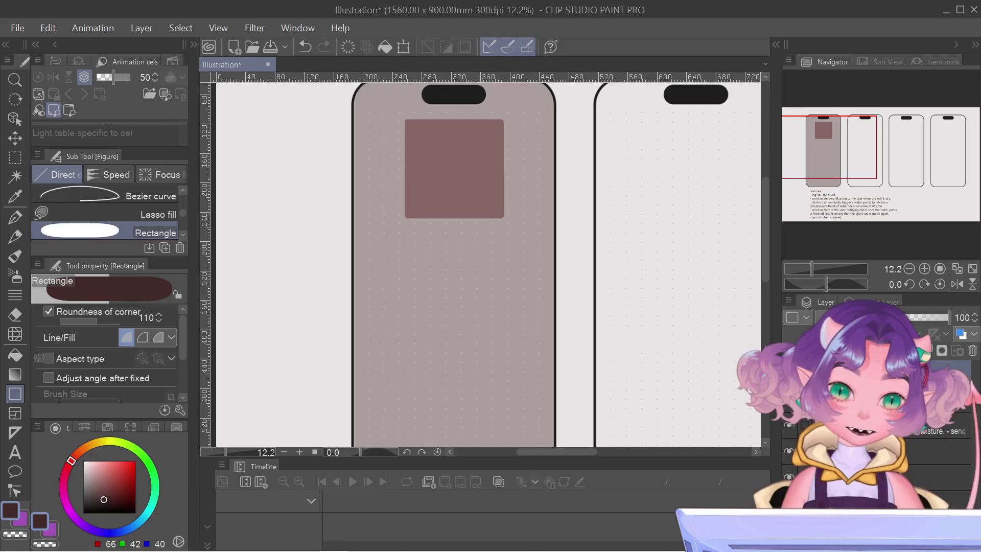
Pan down to the bulleted features list beneath the four phone outlines
drag(819, 135, 839, 176)
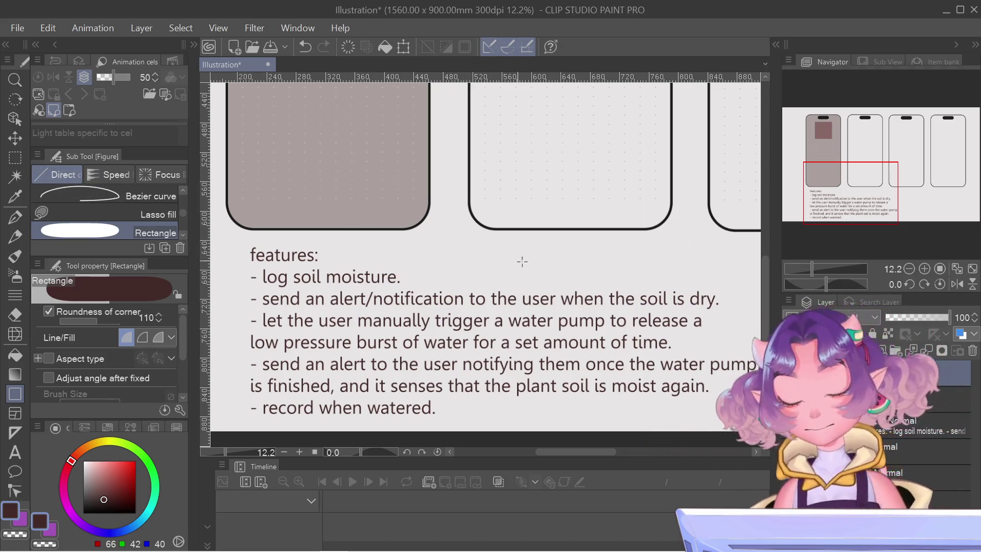
Insert '(customizable)' after 'set amount of time' in the water-pump feature item
key(t)
click(666, 343)
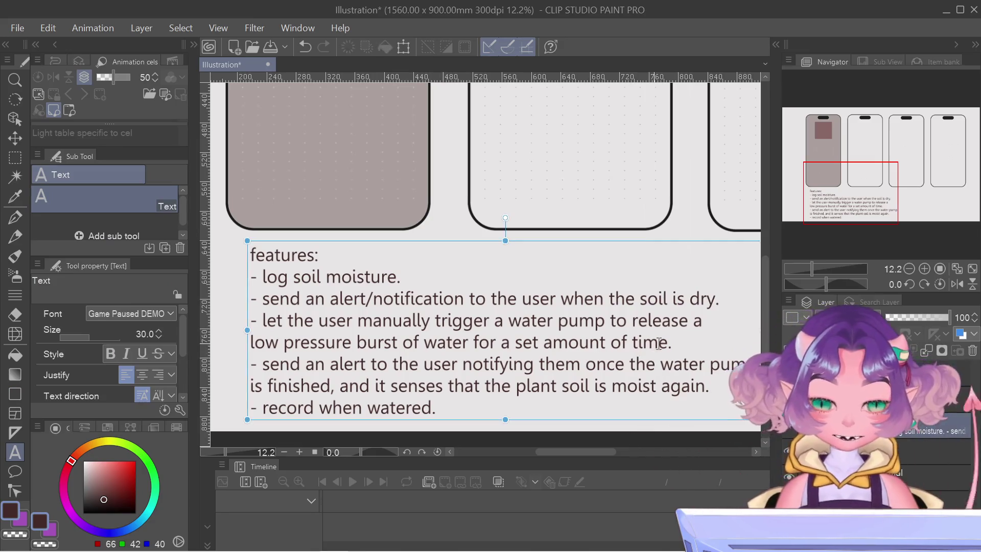
text(90)
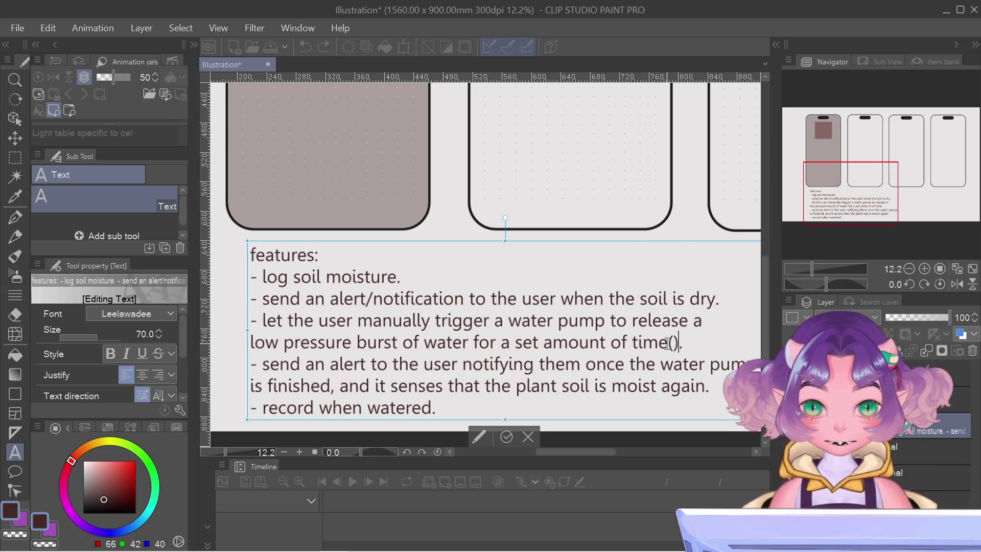
text(CUSTOMIZABLE)
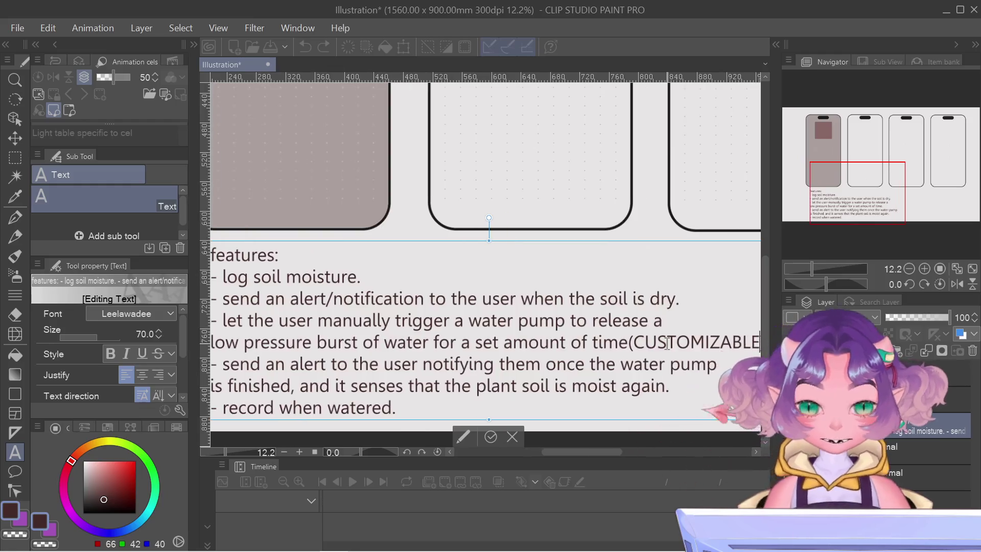
key(BackSpace)
key(BackSpace)
key(BackSpace)
key(BackSpace)
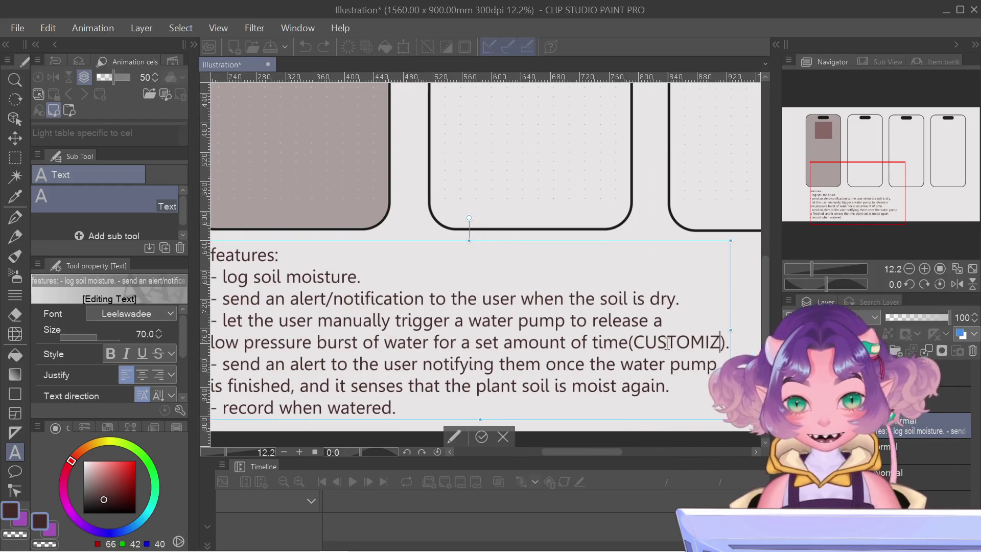
key(BackSpace)
key(BackSpace)
key(BackSpace)
key(BackSpace)
key(BackSpace)
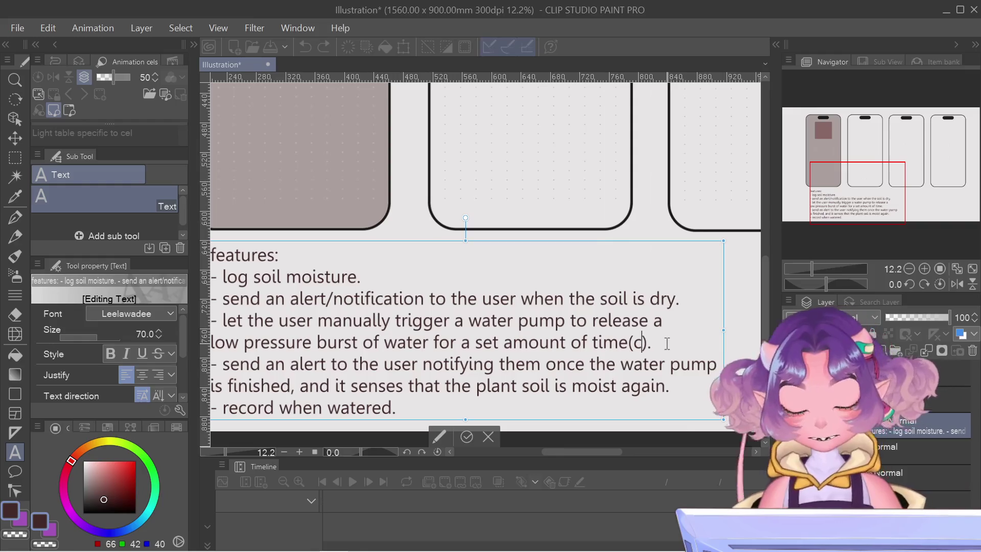
text(ustomizable)
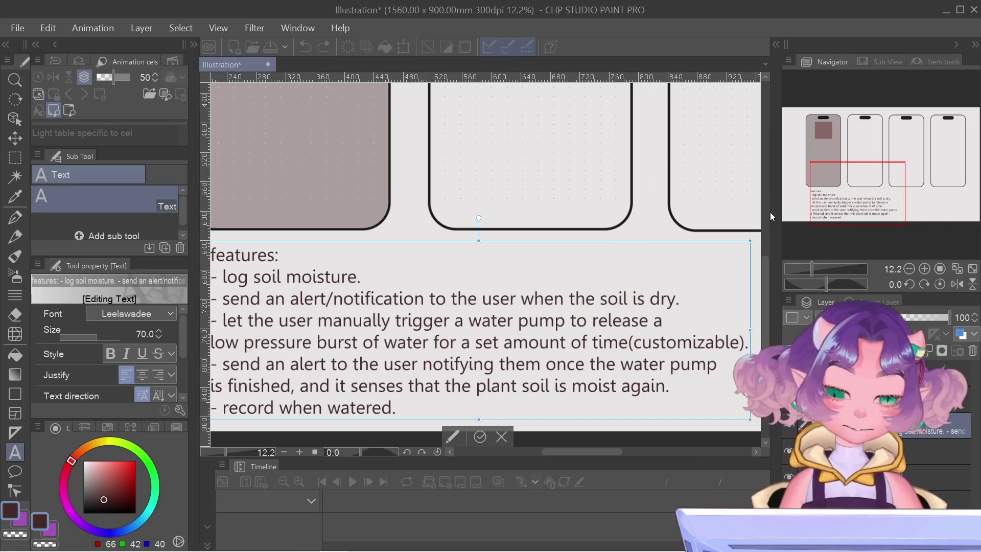
click(479, 436)
drag(855, 170, 847, 168)
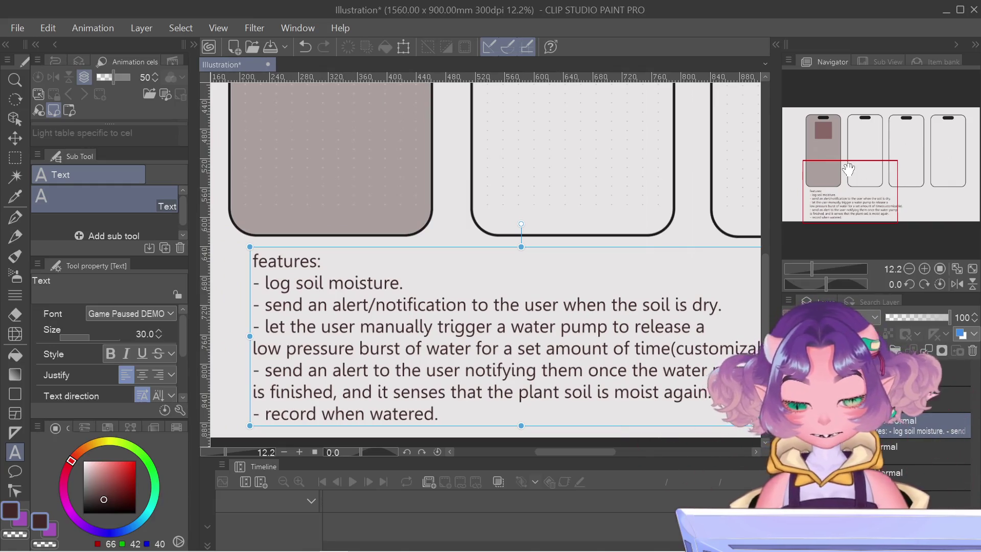
Pan and zoom out to 8.9% so all six feature bullets show under the phones
drag(848, 168, 852, 168)
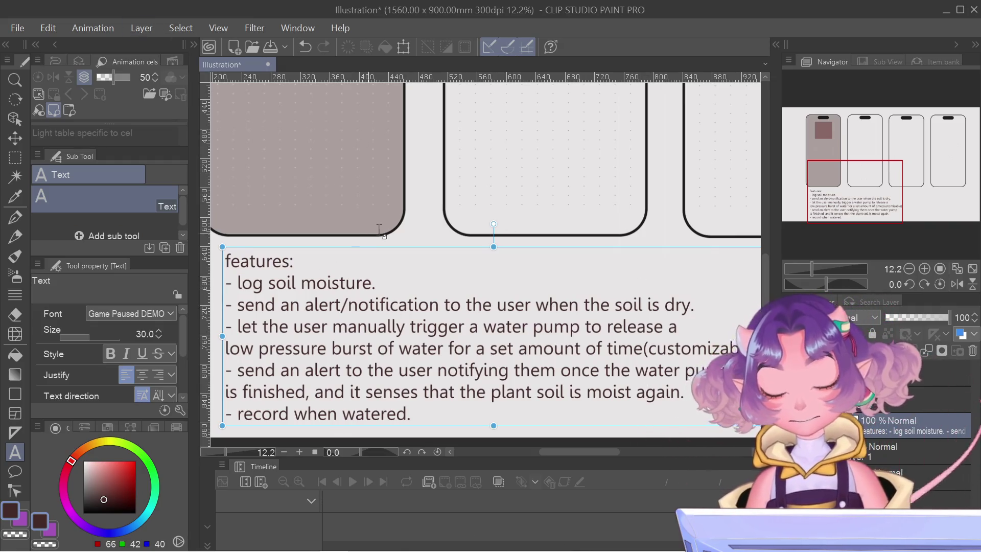
scroll(439, 219, down, 1)
scroll(440, 219, down, 1)
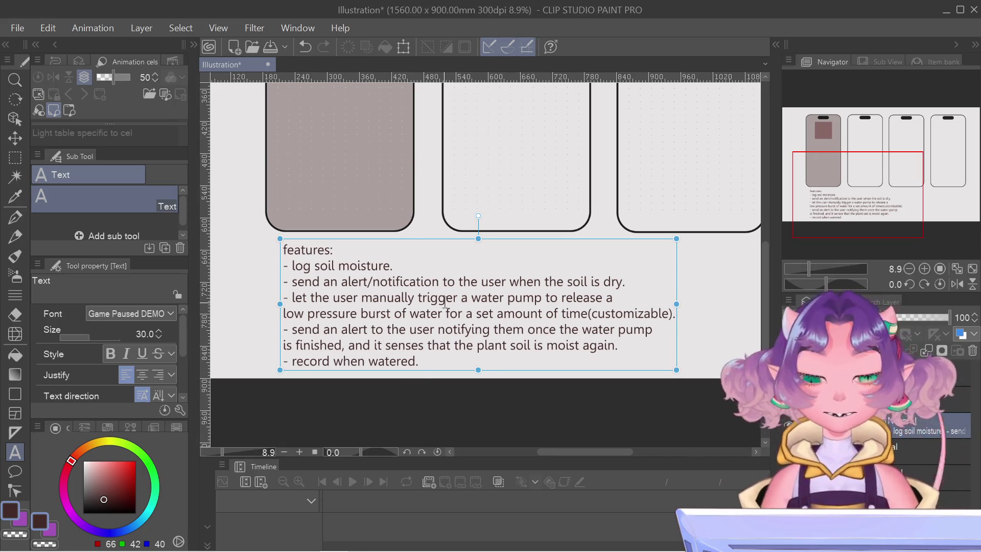
scroll(444, 305, down, 2)
drag(807, 219, 820, 194)
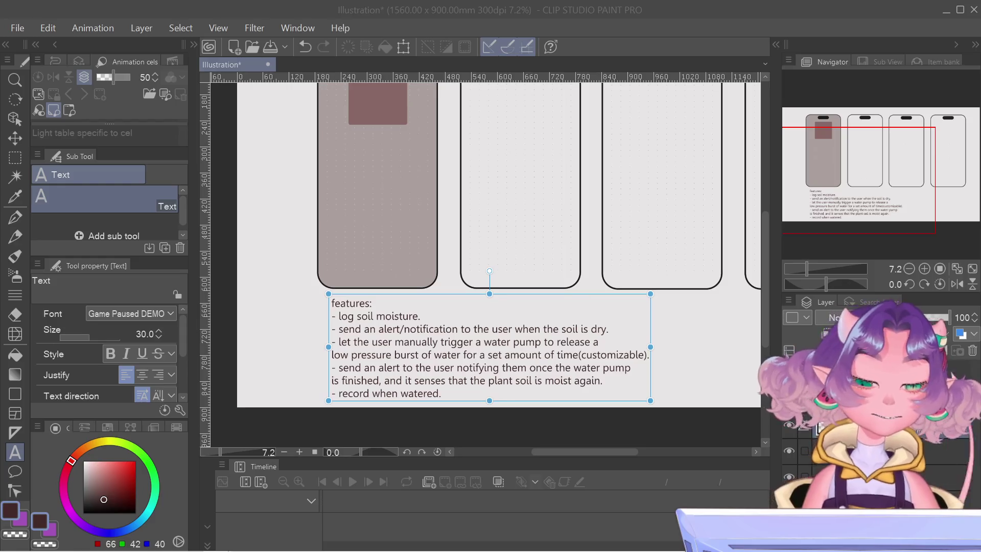
Pan back to the first phone mockup with its square image placeholder
mouse_move(868, 179)
mouse_down()
mouse_move(796, 154)
mouse_move(818, 155)
mouse_up()
Zoom in and nudge the square placeholder slightly down and right with Ctrl+T
scroll(643, 189, up, 1)
scroll(600, 131, up, 1)
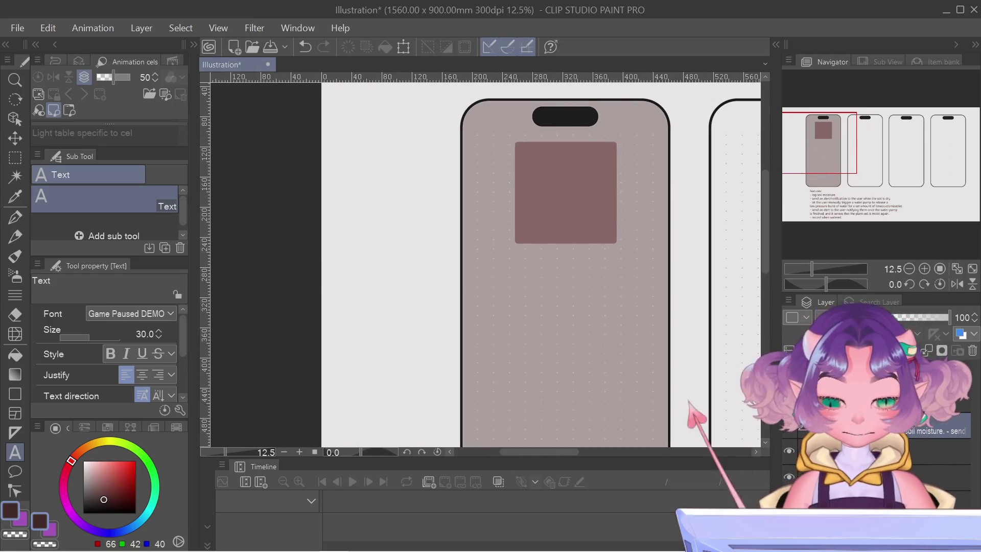
key(ctrl+t)
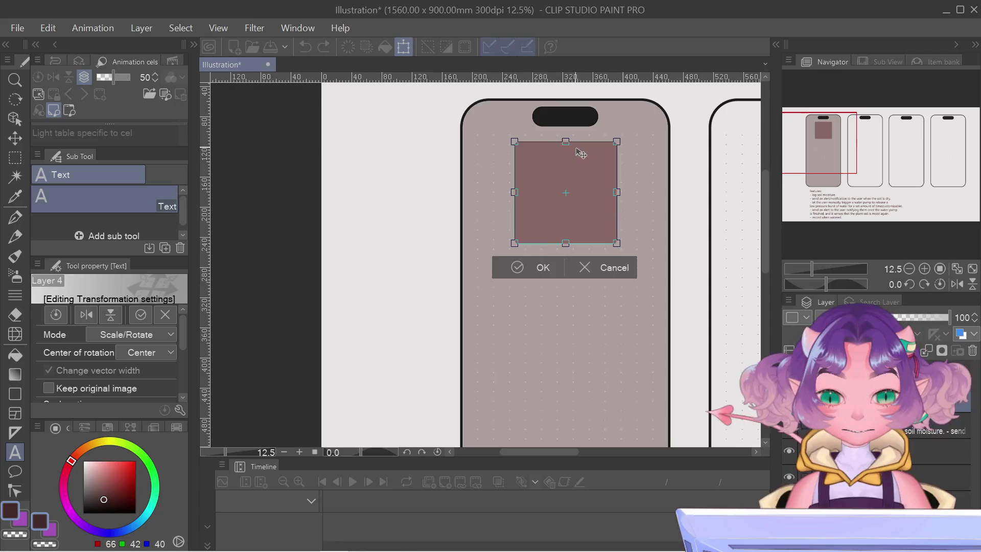
drag(574, 159, 575, 162)
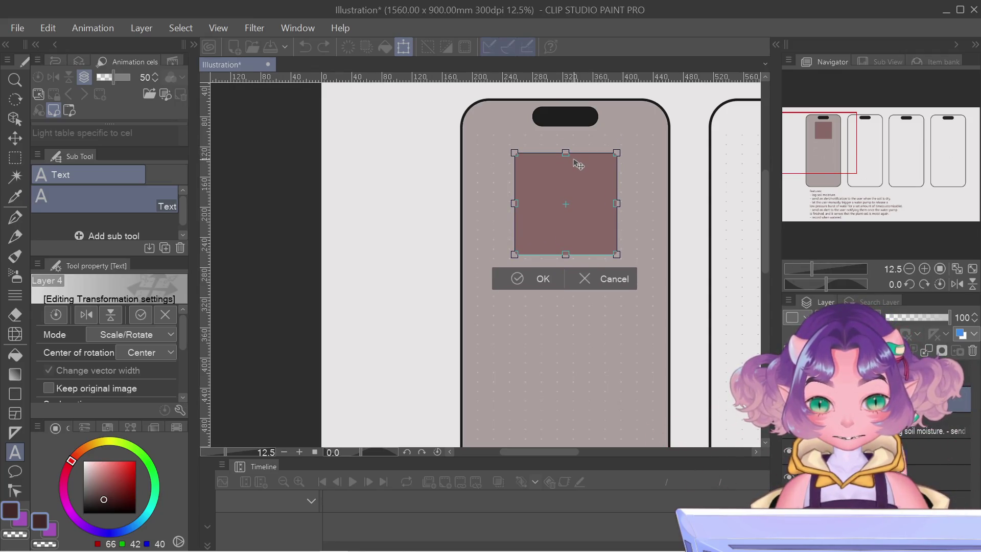
key(Return)
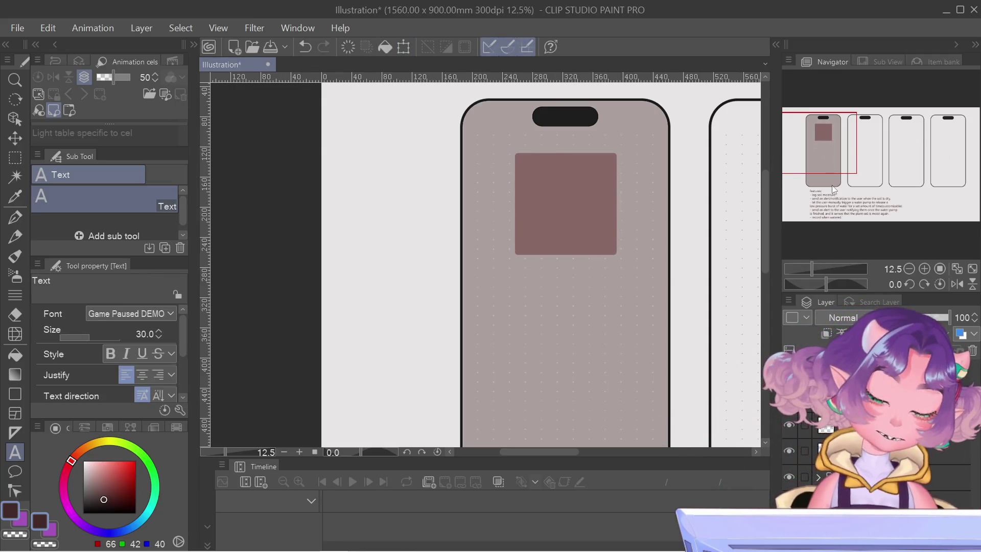
Duplicate the square placeholder's layer and start transforming the copy
click(788, 301)
click(813, 148)
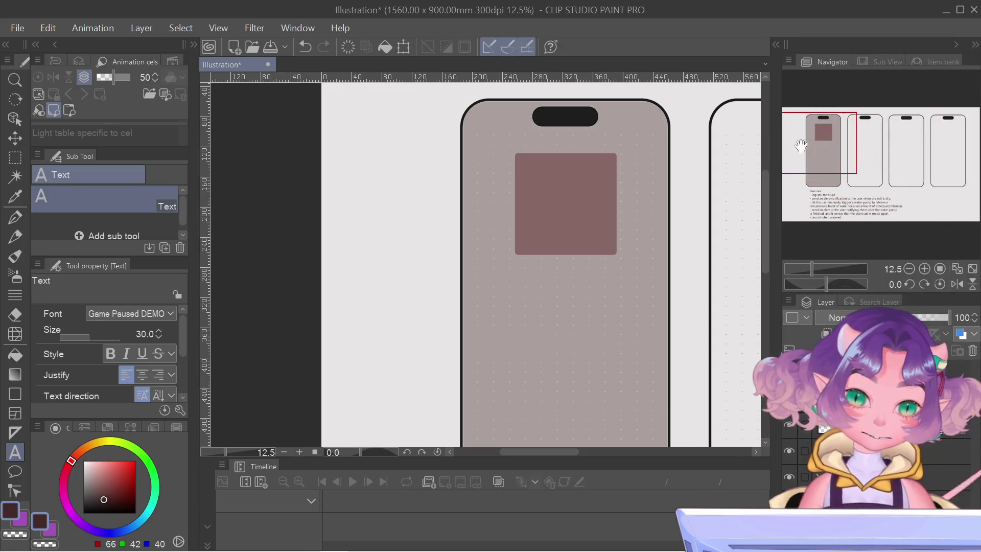
key(ctrl+t)
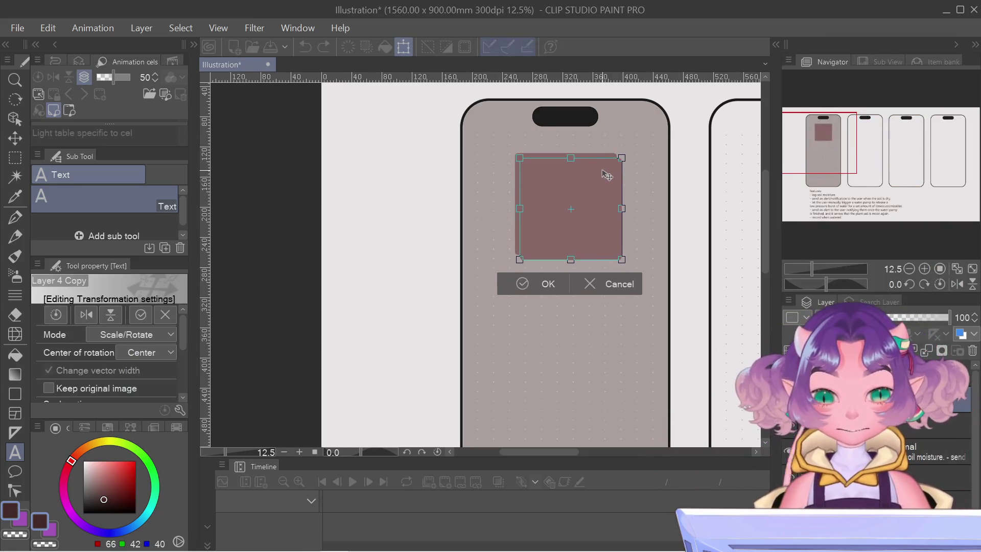
Commit the copy's offset and raise its luminosity to 65 into a pale shadow
key(Return)
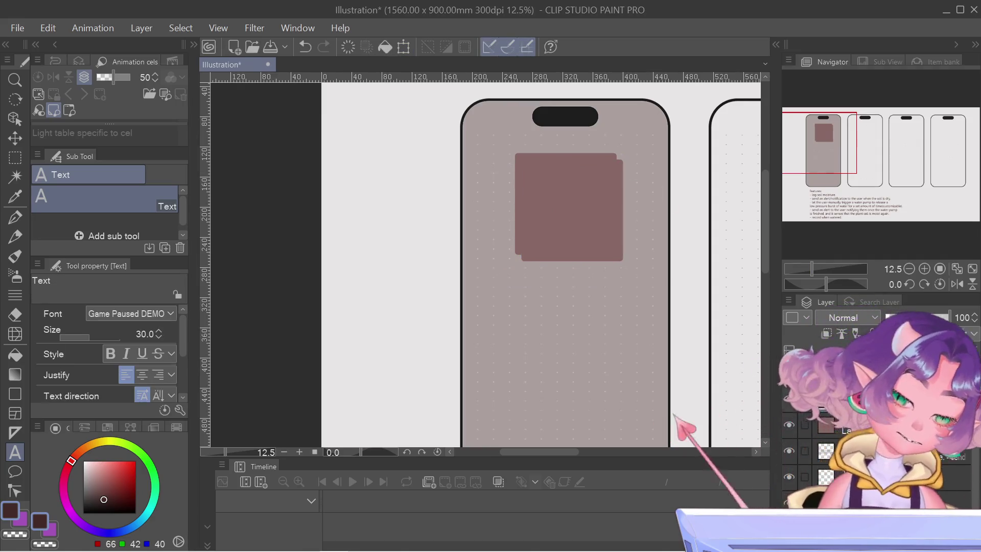
key(ctrl+u)
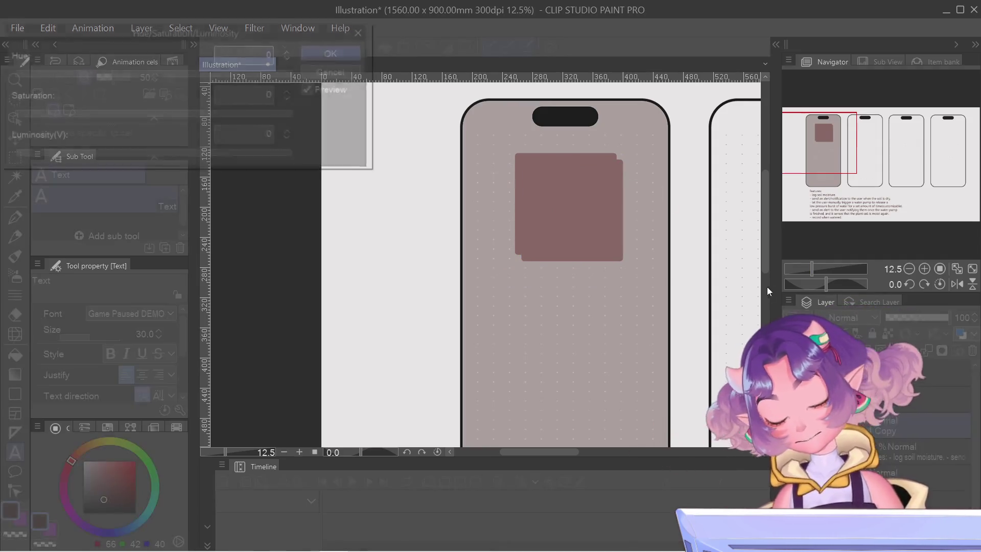
drag(176, 158, 216, 155)
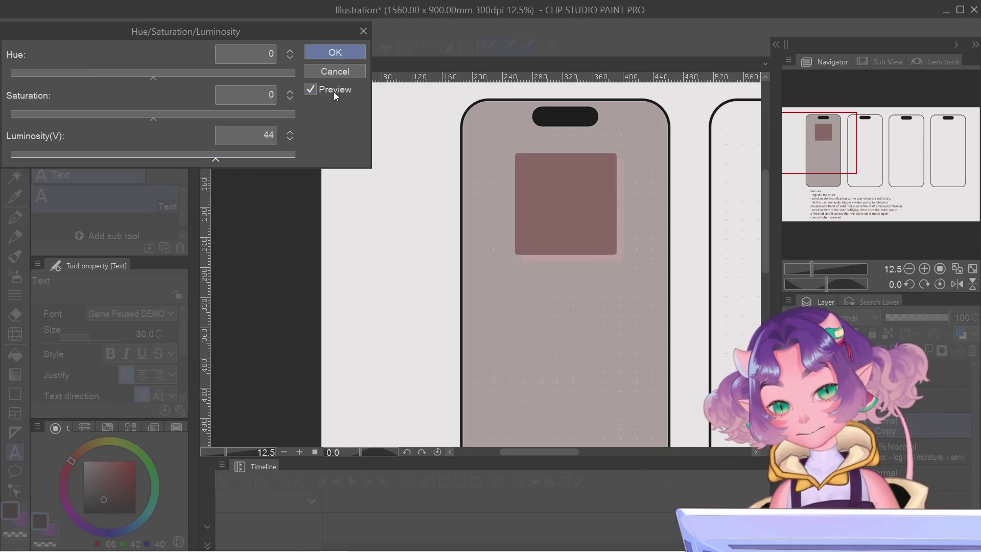
click(246, 154)
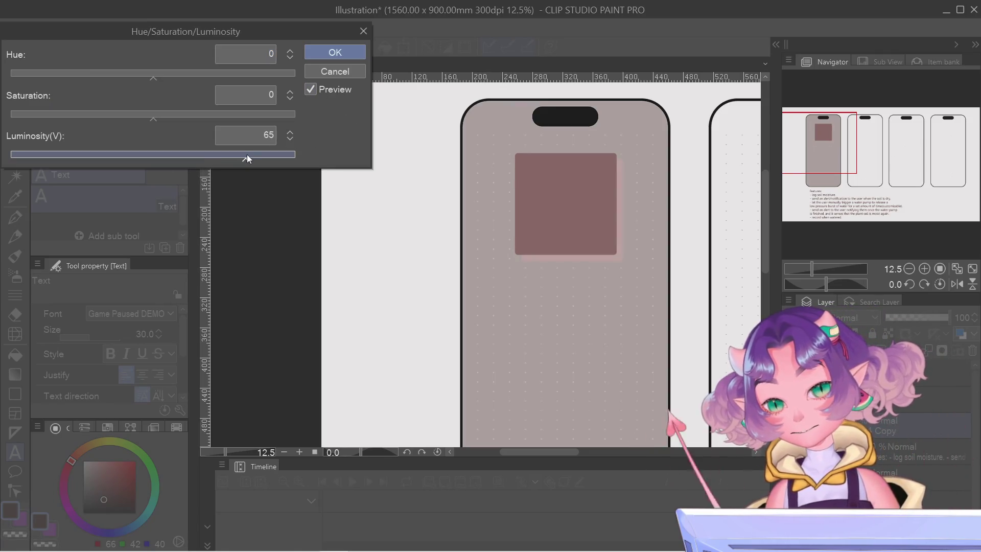
click(338, 54)
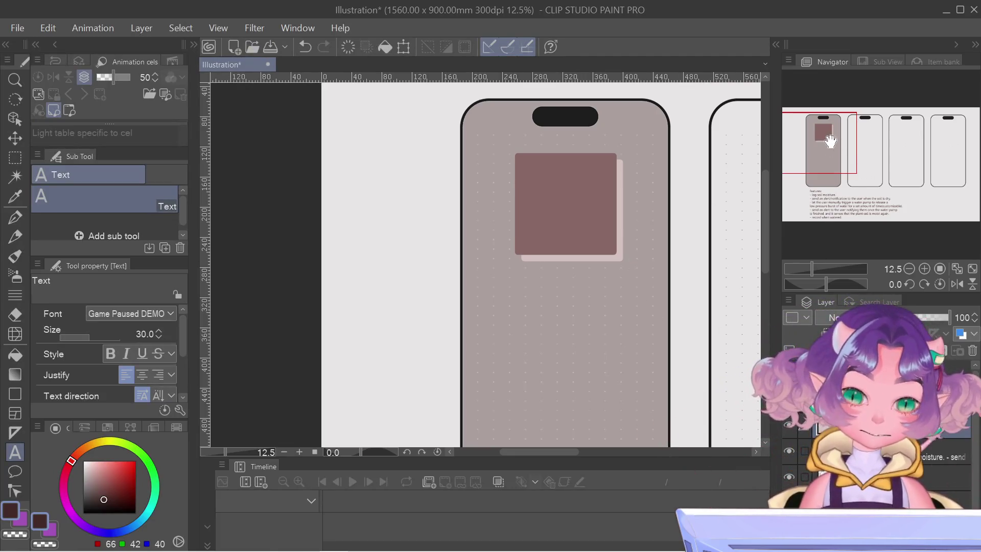
Try 78 opacity on the placeholder square, then revert it to 100
drag(829, 141, 836, 148)
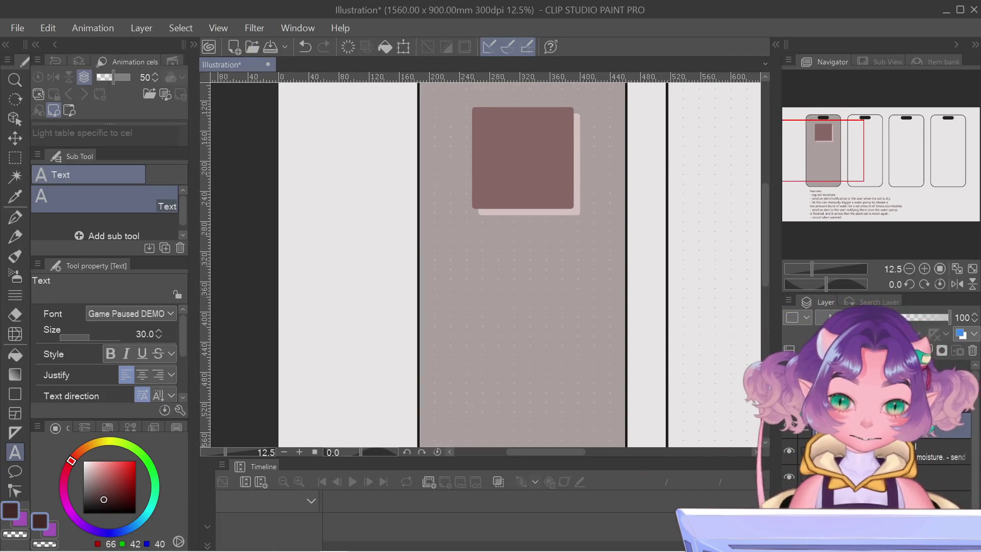
ctrl+click(812, 429)
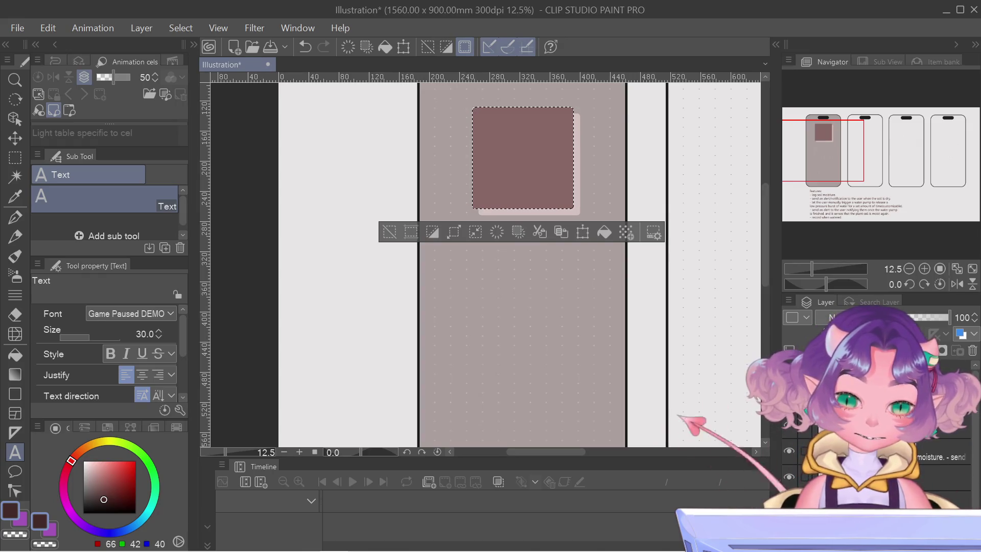
click(935, 317)
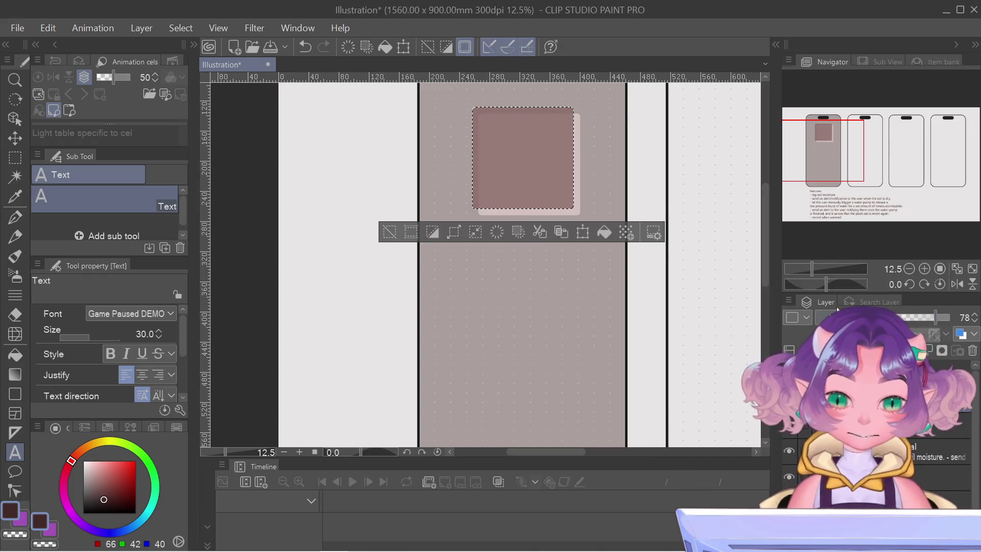
key(ctrl+z)
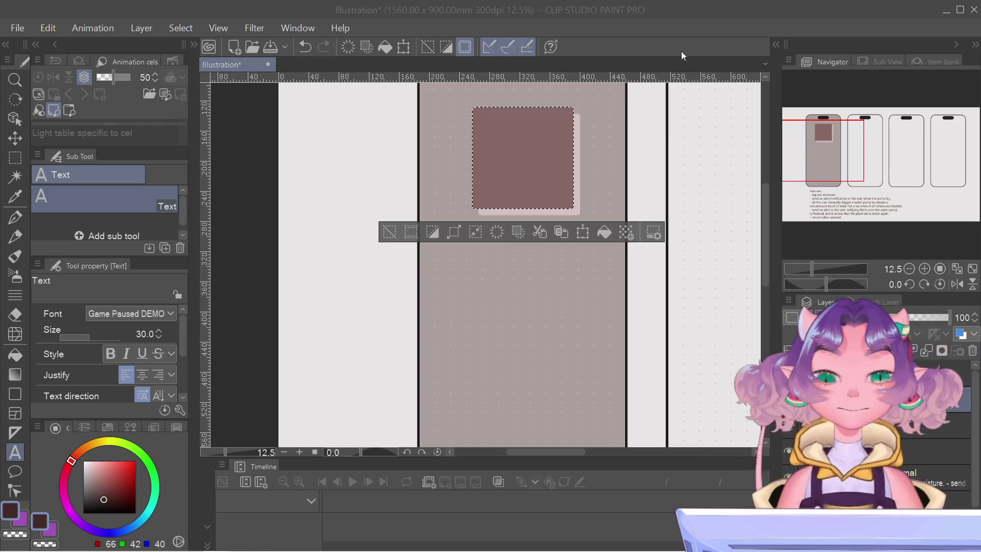
click(655, 195)
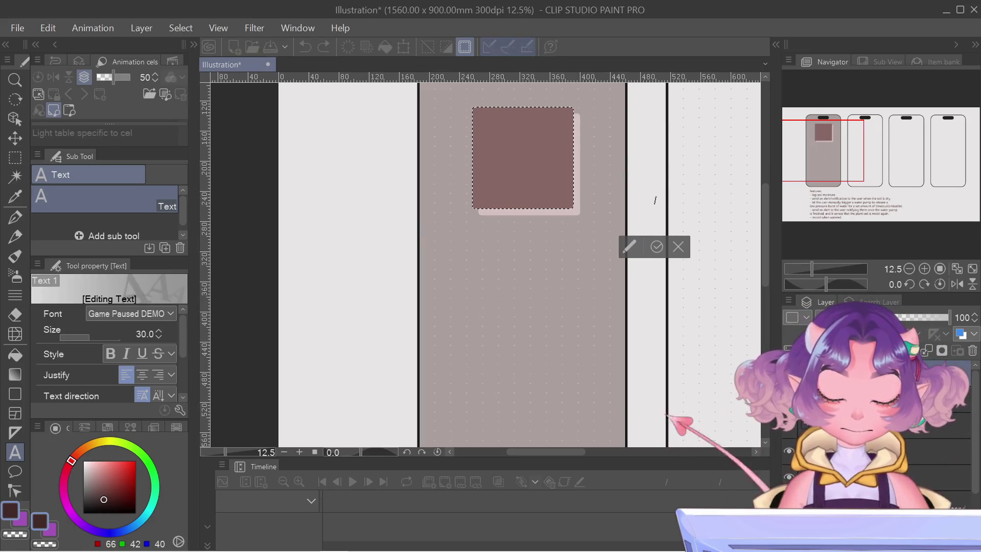
click(683, 244)
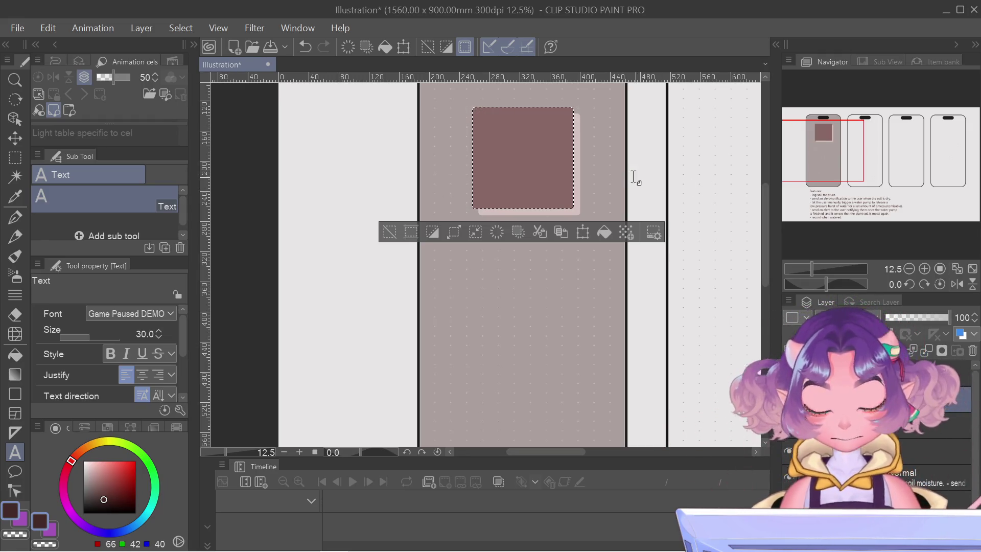
key(m)
key(ctrl+d)
drag(811, 142, 813, 163)
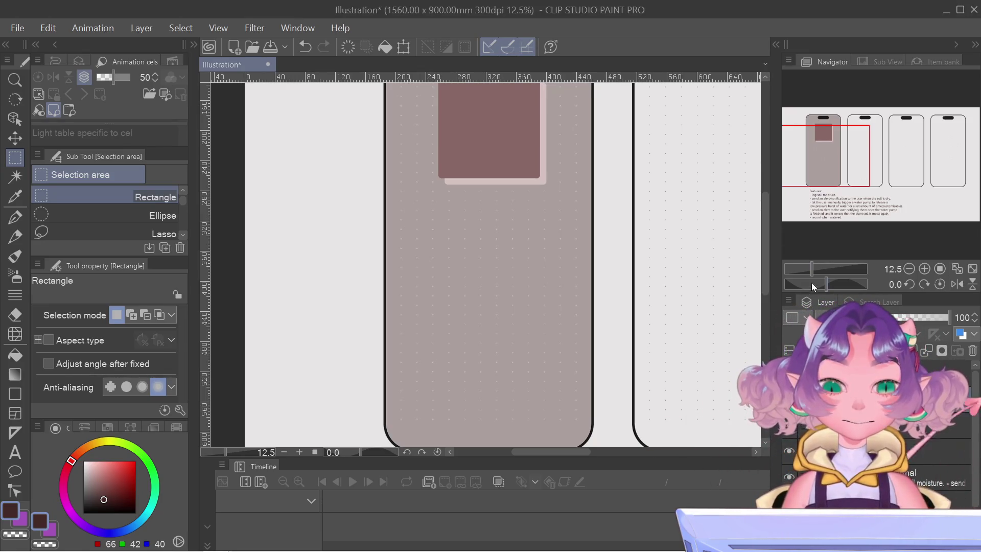
Draw a dark filled rounded rectangle bar below the placeholder square
drag(805, 157, 797, 146)
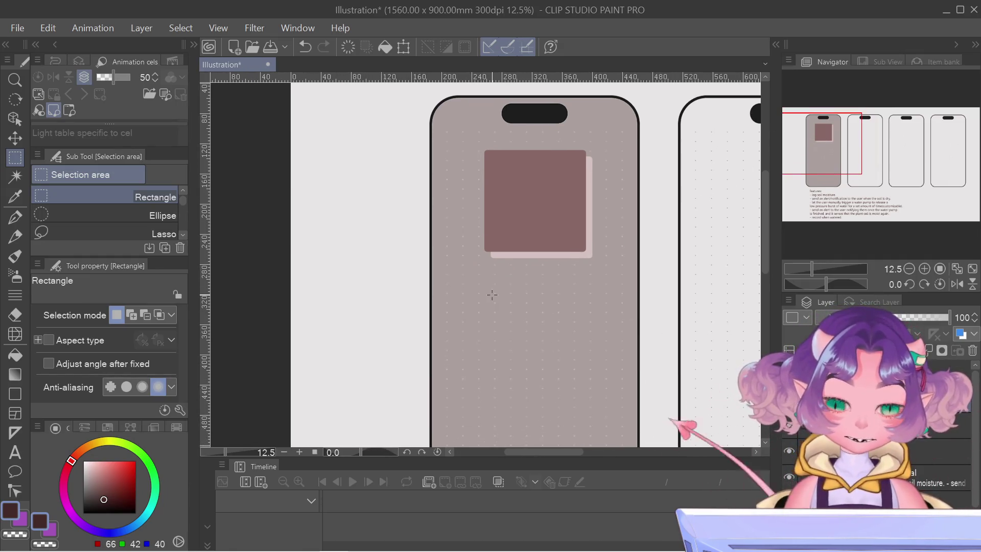
drag(466, 276, 618, 342)
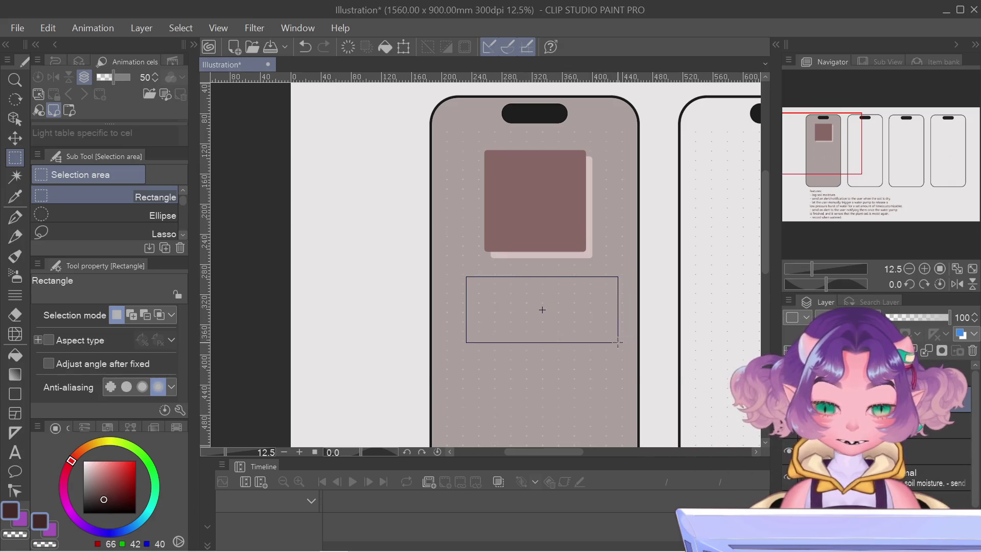
key(ctrl+d)
key(u)
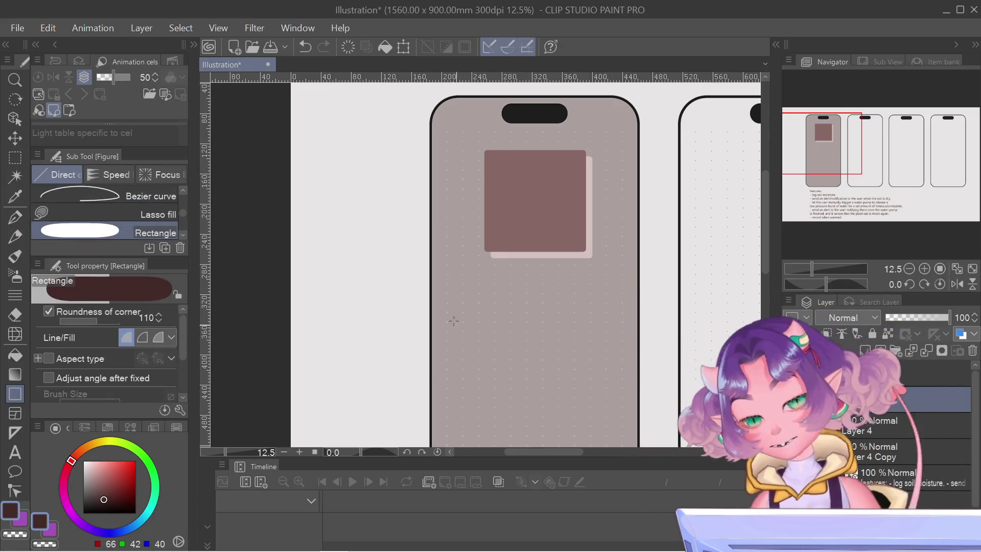
drag(451, 302, 646, 346)
key(ctrl+z)
drag(450, 296, 622, 342)
right_click(843, 399)
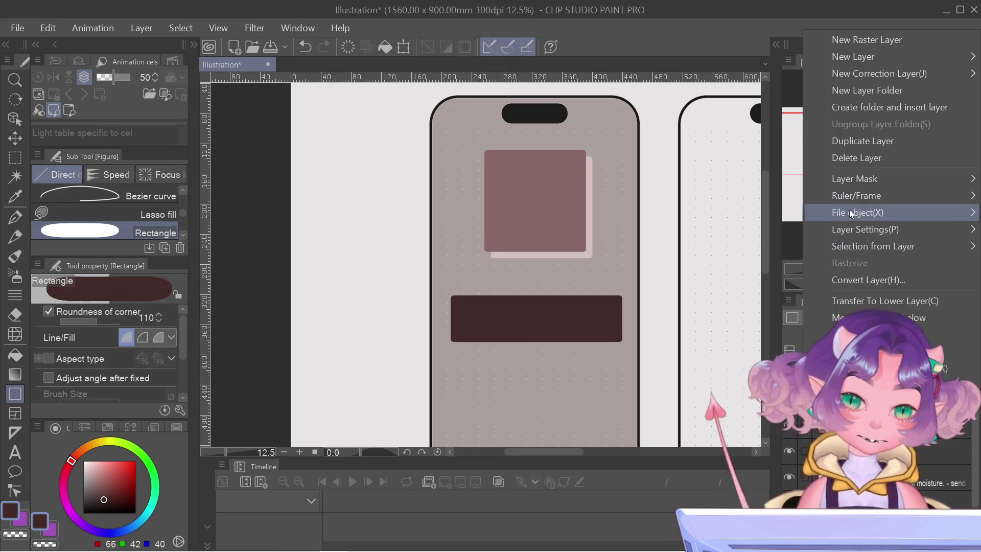
Move the copied button bar just below the original bar
click(853, 156)
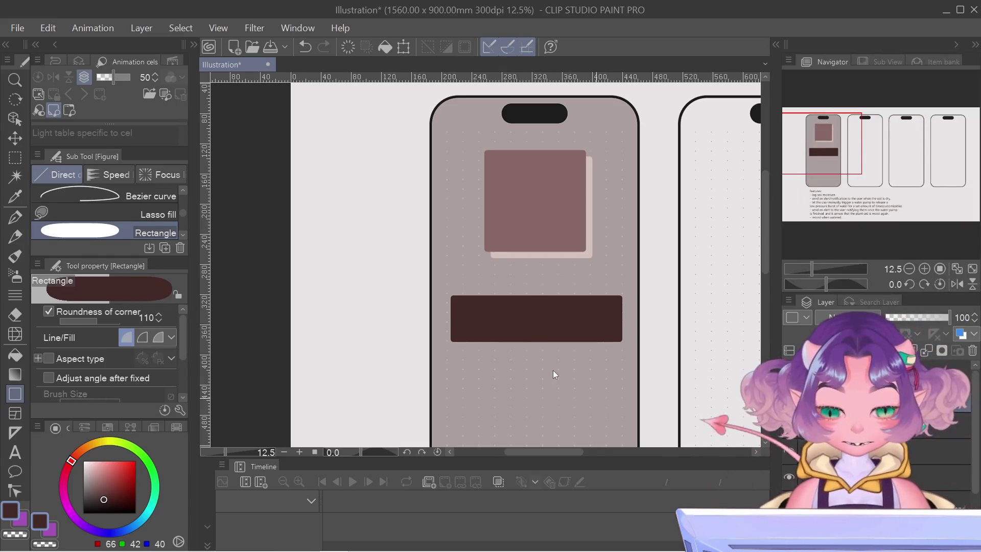
key(ctrl+t)
drag(580, 324, 576, 376)
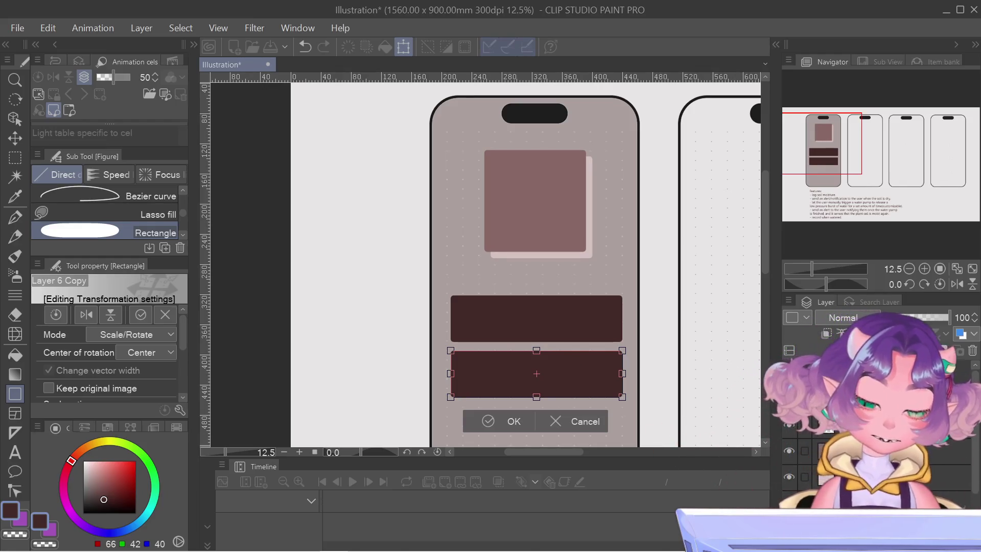
key(Return)
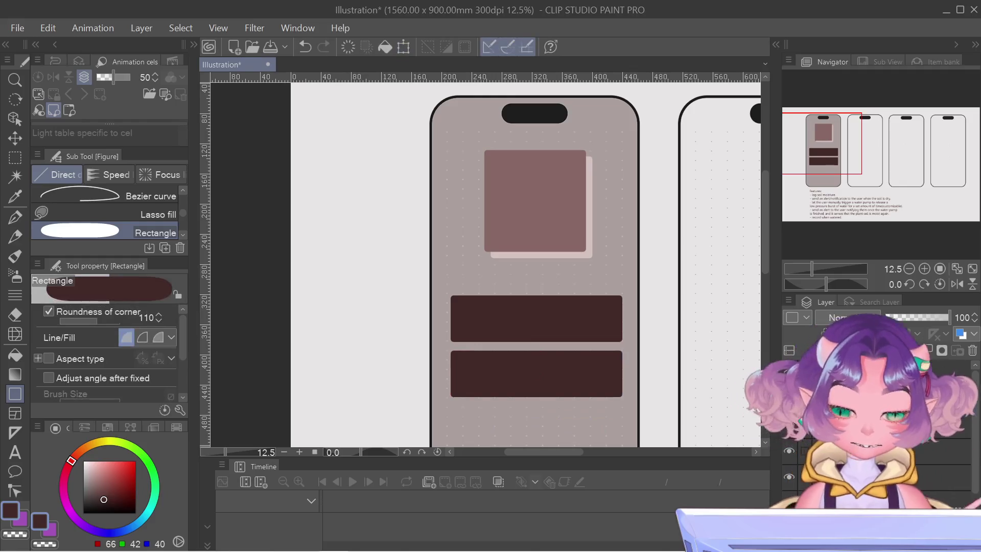
Duplicate the bar again and place the third copy below the other two
right_click(842, 399)
click(863, 142)
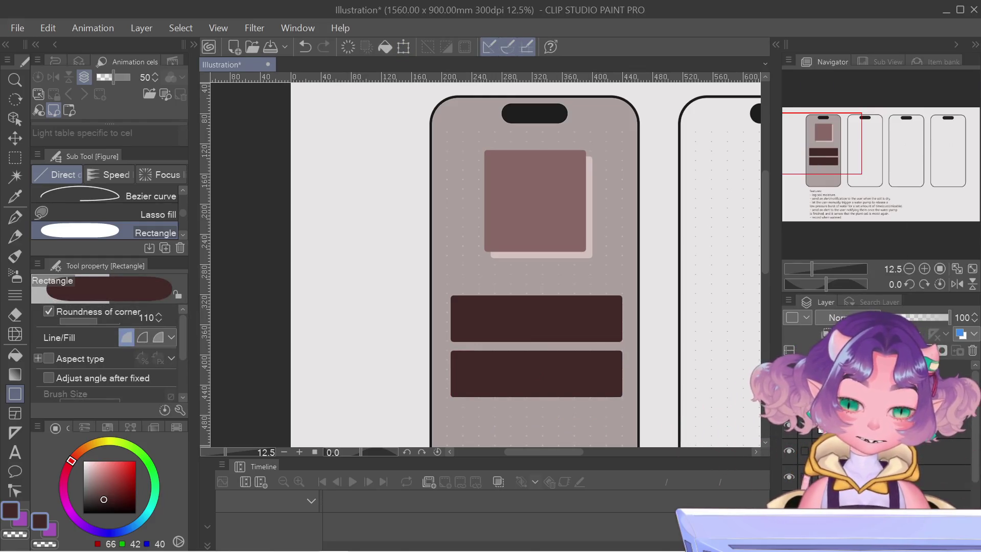
key(ctrl+t)
scroll(843, 148, down, 2)
drag(839, 139, 839, 161)
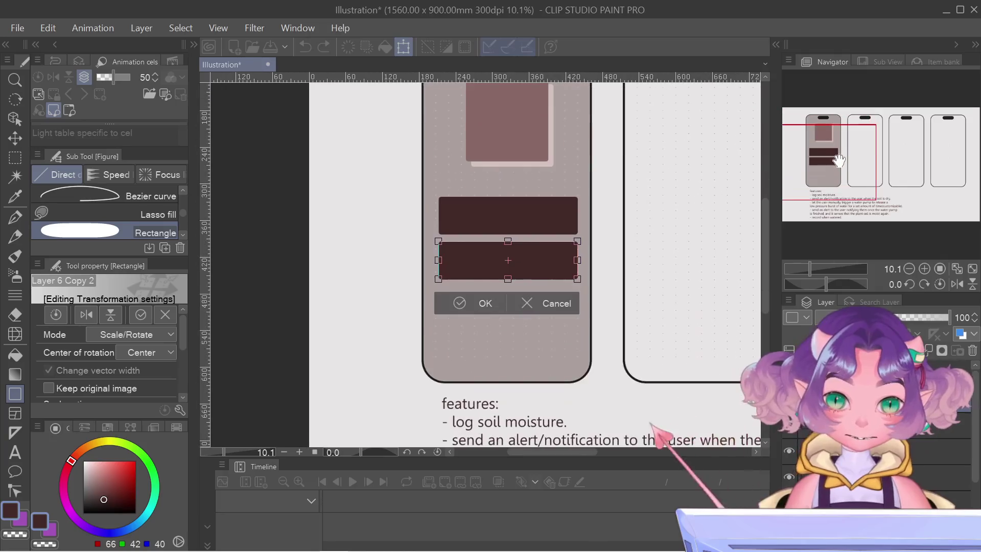
drag(530, 260, 522, 303)
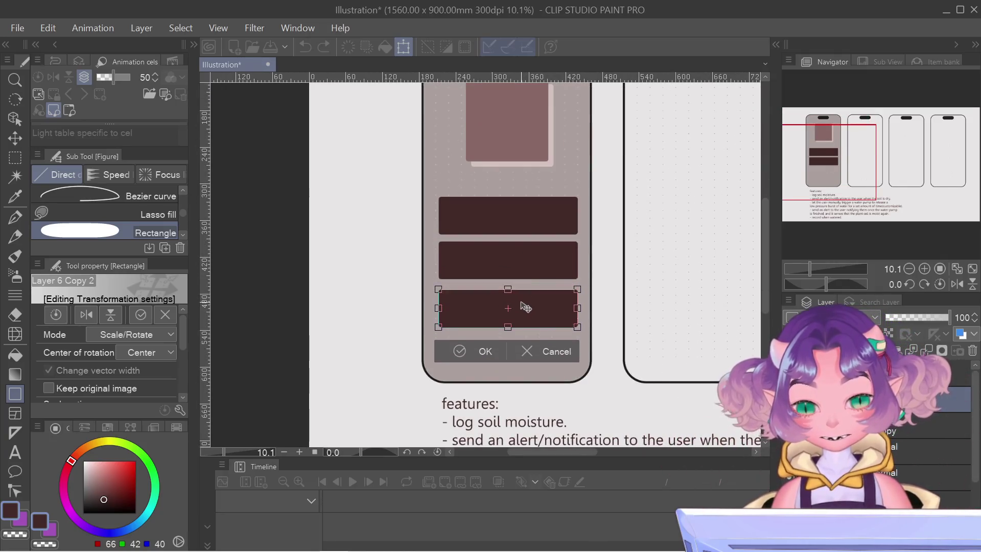
click(454, 352)
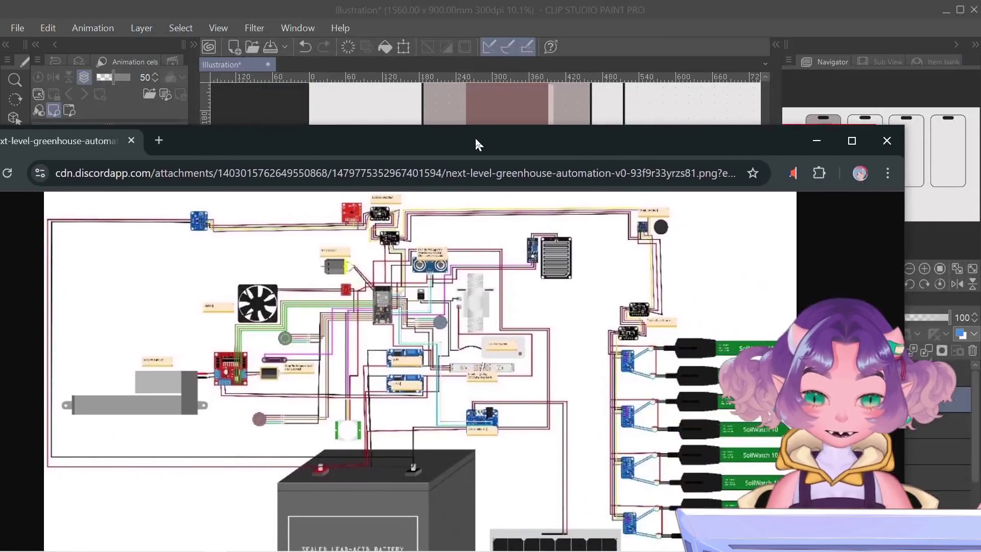
Bring up the greenhouse wiring diagram window, then the Smart Irrigation project page
drag(559, 0, 516, 97)
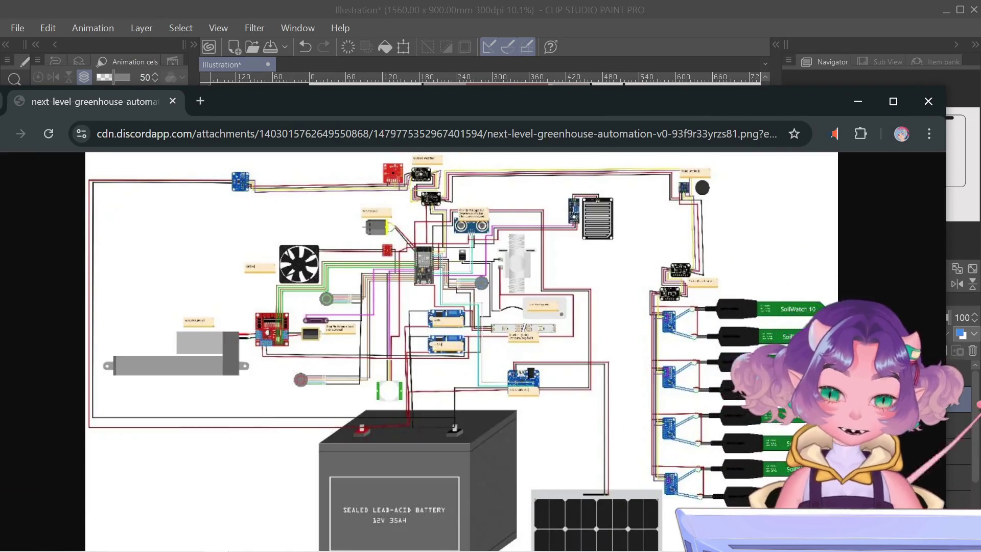
drag(687, 102, 711, 39)
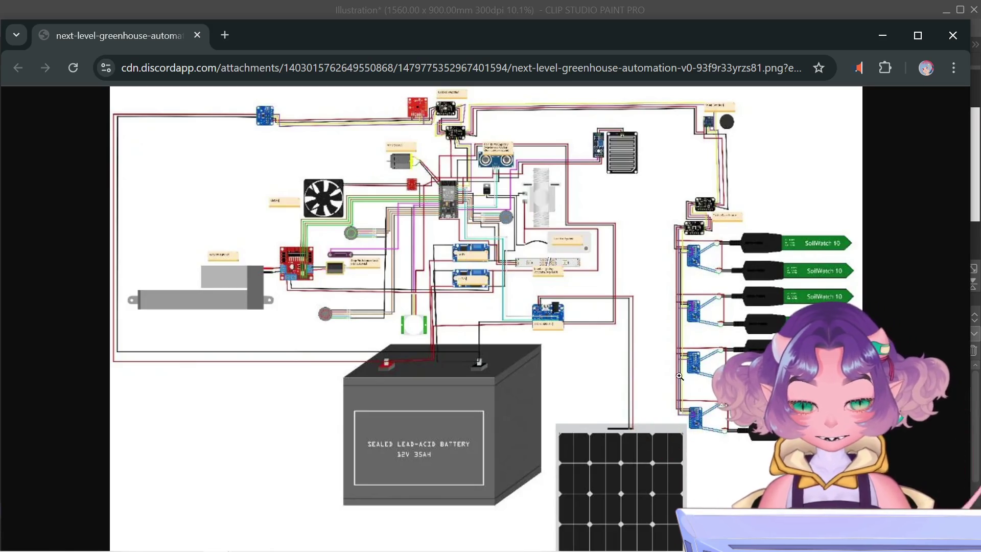
drag(679, 38, 692, 6)
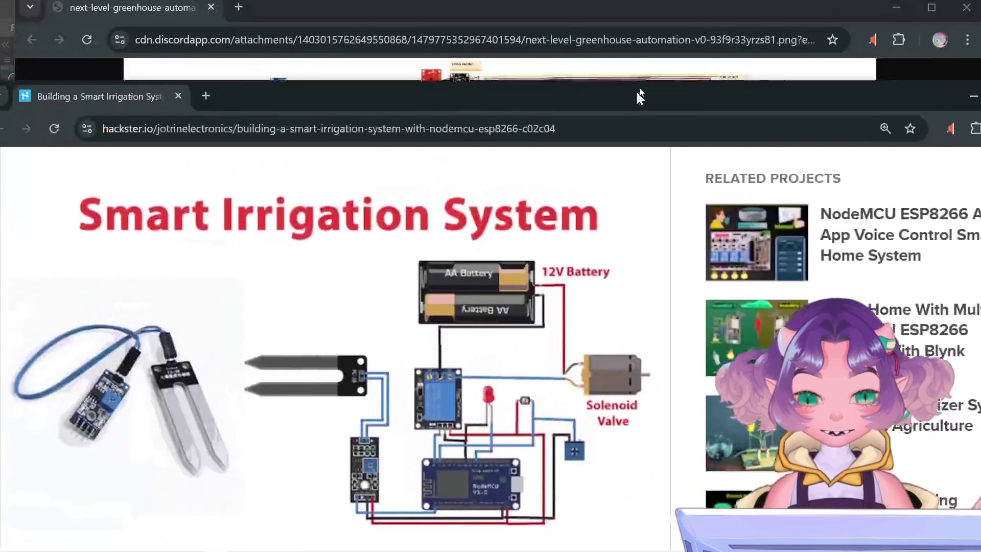
mouse_move(639, 94)
mouse_down()
mouse_move(707, 36)
mouse_move(664, 23)
mouse_up()
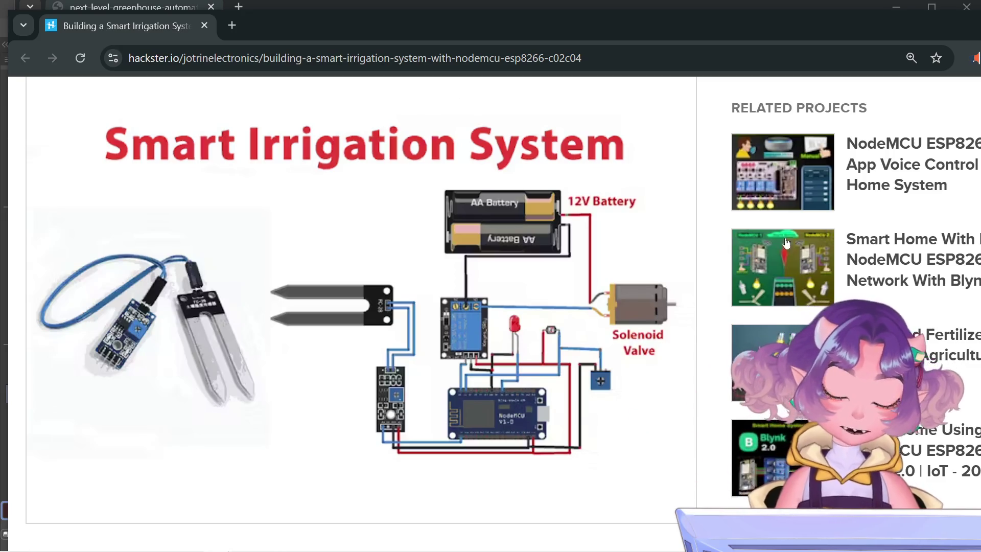
Scroll the Smart Irrigation page to its soil sensor, relay and solenoid valve diagram
scroll(503, 313, down, 1)
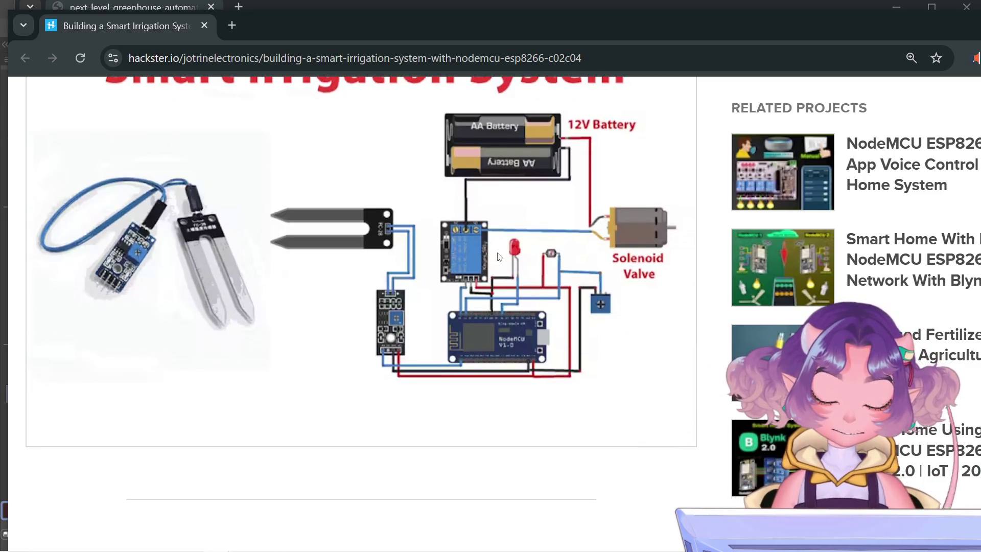
scroll(498, 258, up, 1)
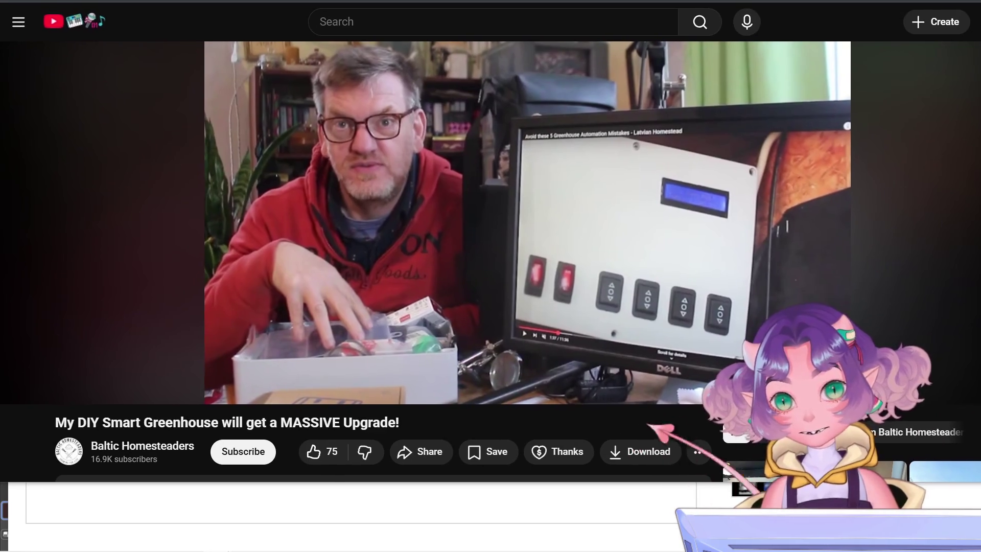
Pause the smart greenhouse upgrade video on YouTube
click(233, 315)
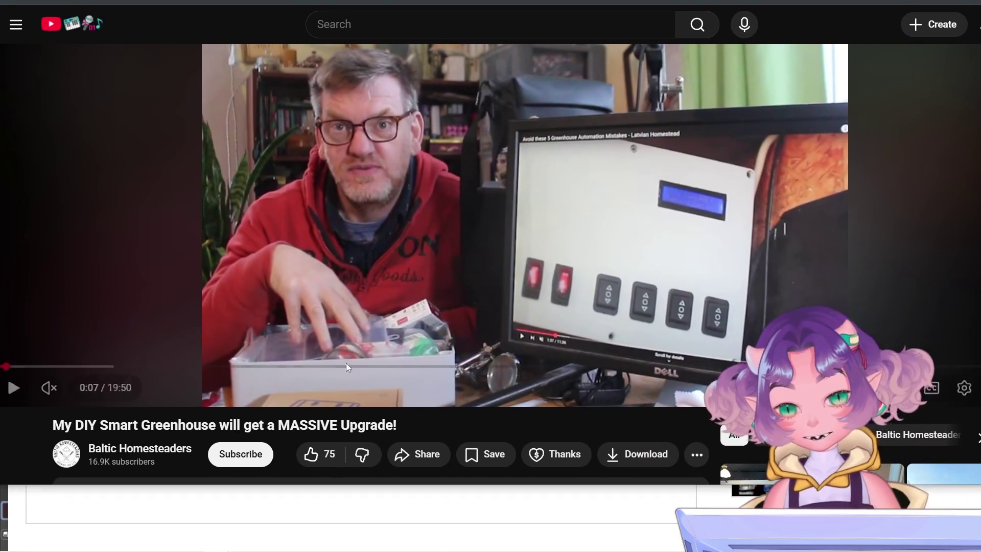
scroll(237, 311, down, 5)
scroll(241, 314, up, 3)
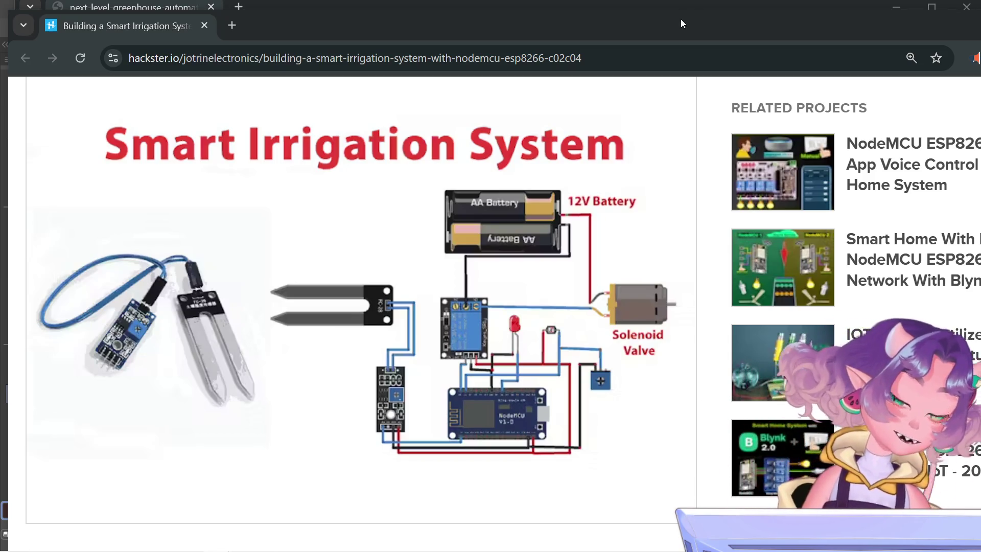
Close the irrigation project and greenhouse wiring reference windows to return to Clip Studio Paint
drag(716, 29, 568, 46)
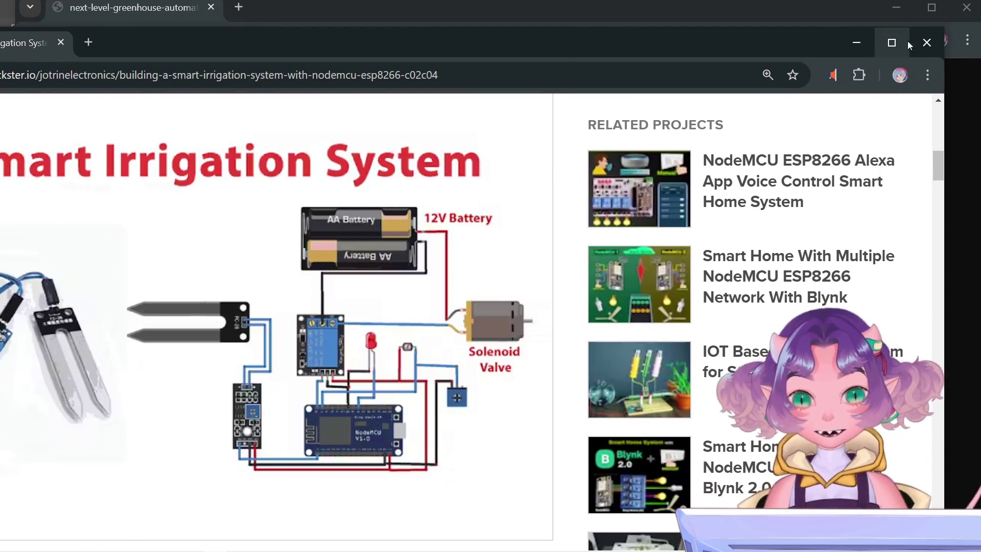
click(926, 42)
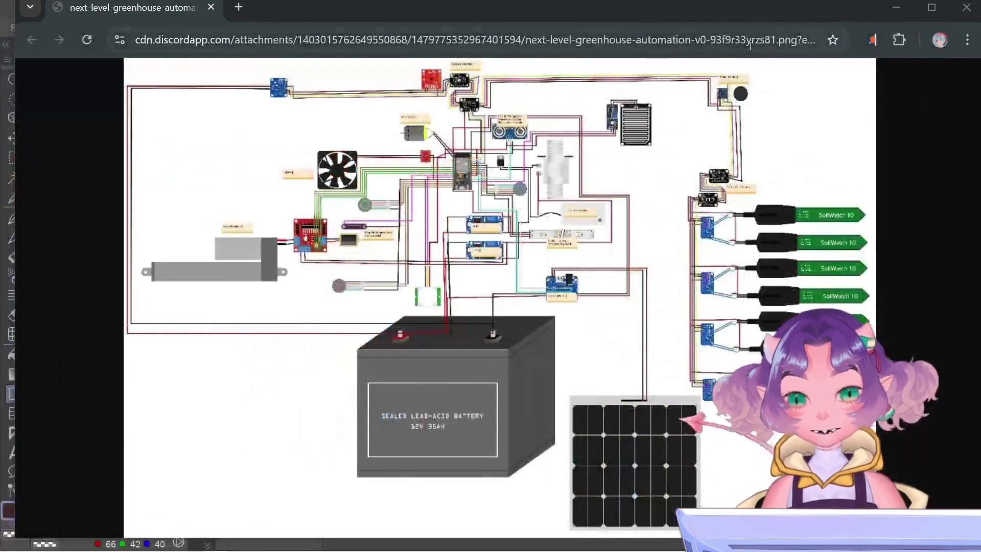
click(955, 8)
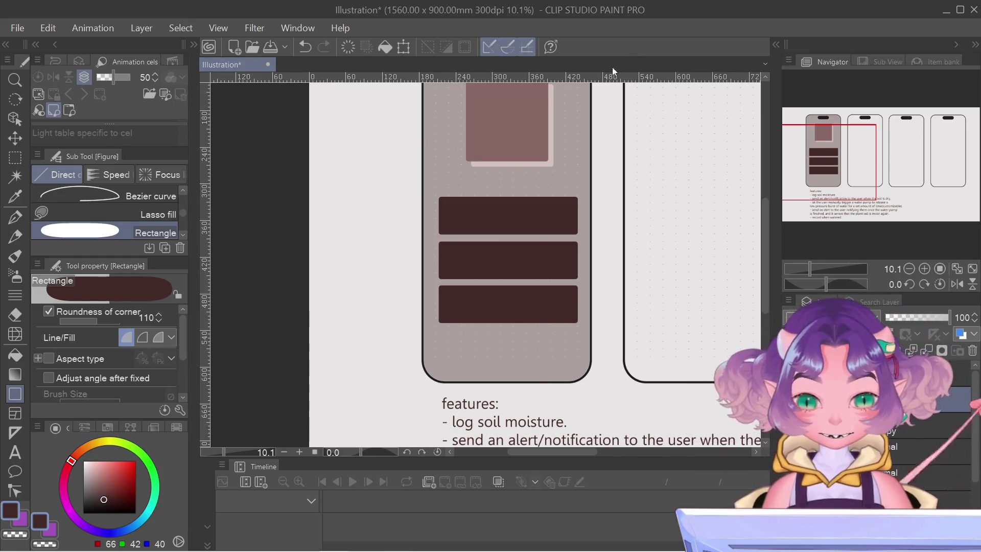
Draw a thin rounded vertical scroll bar beside the dark button bars
click(15, 158)
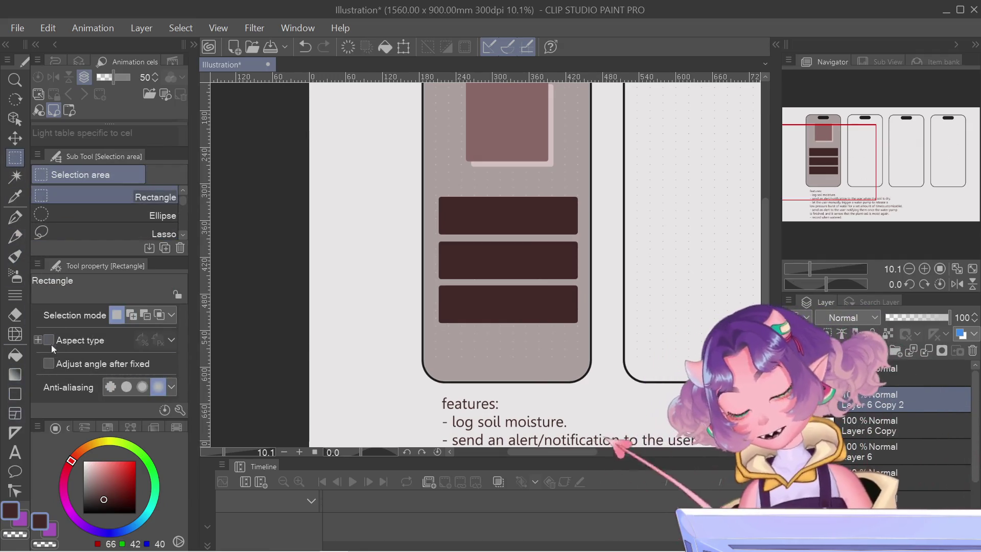
scroll(57, 212, down, 2)
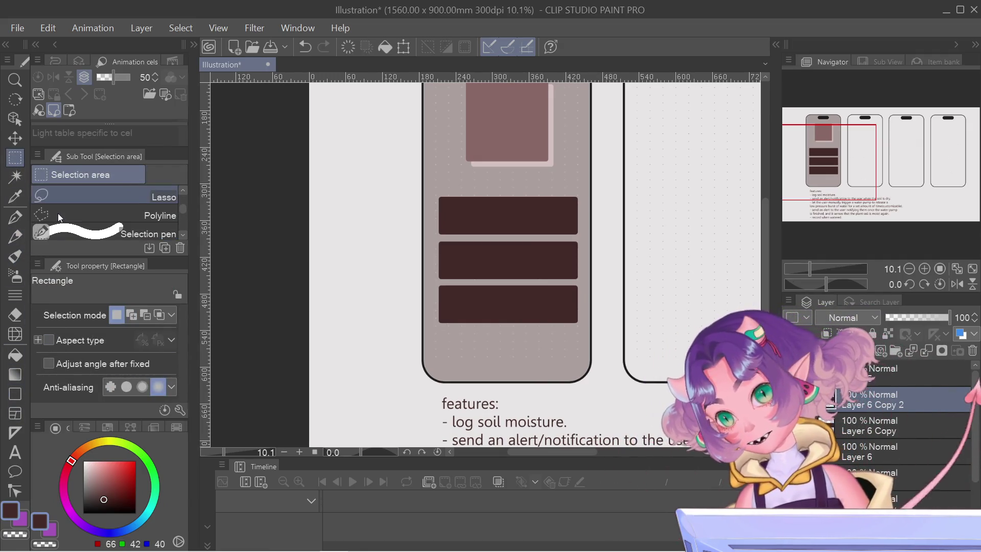
click(15, 394)
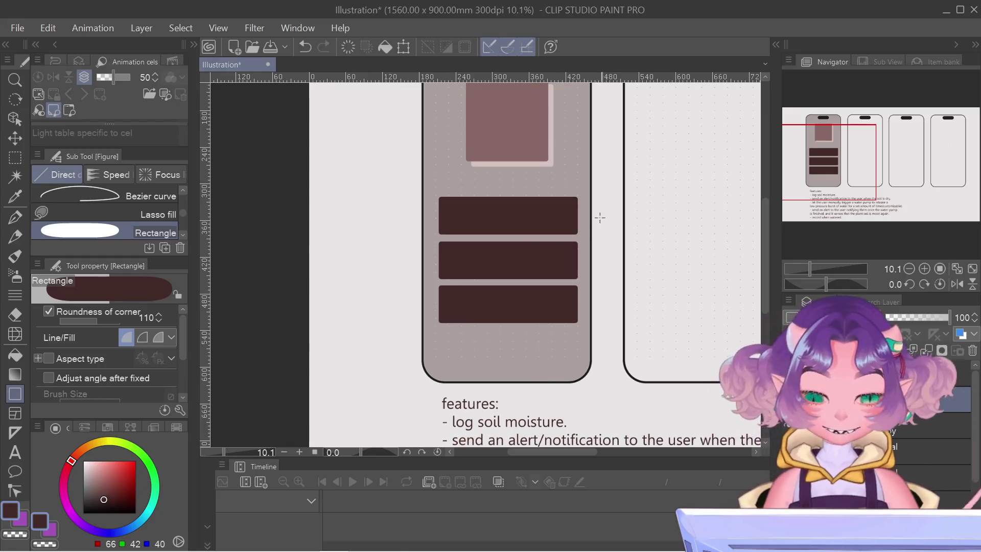
scroll(587, 199, up, 1)
scroll(577, 185, up, 2)
scroll(577, 185, up, 1)
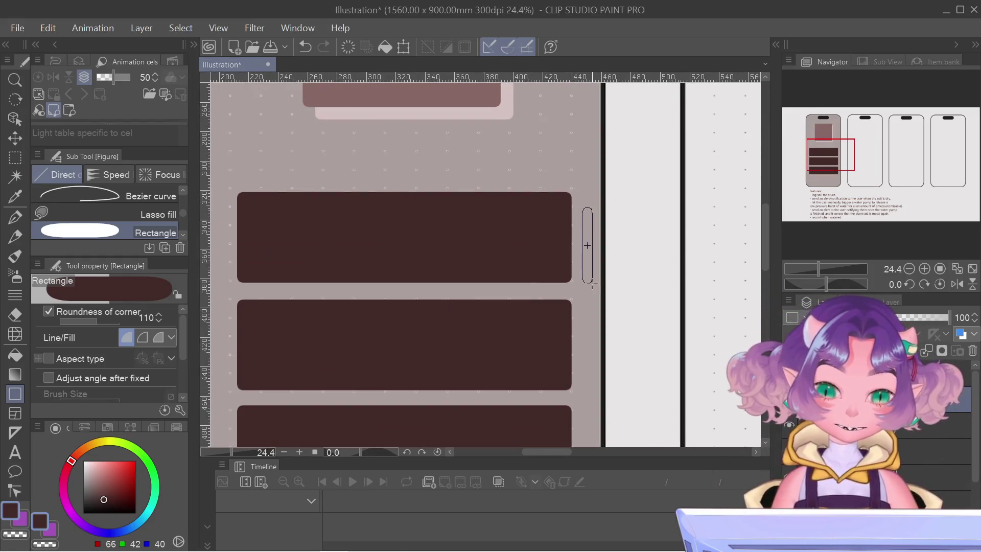
drag(591, 281, 591, 284)
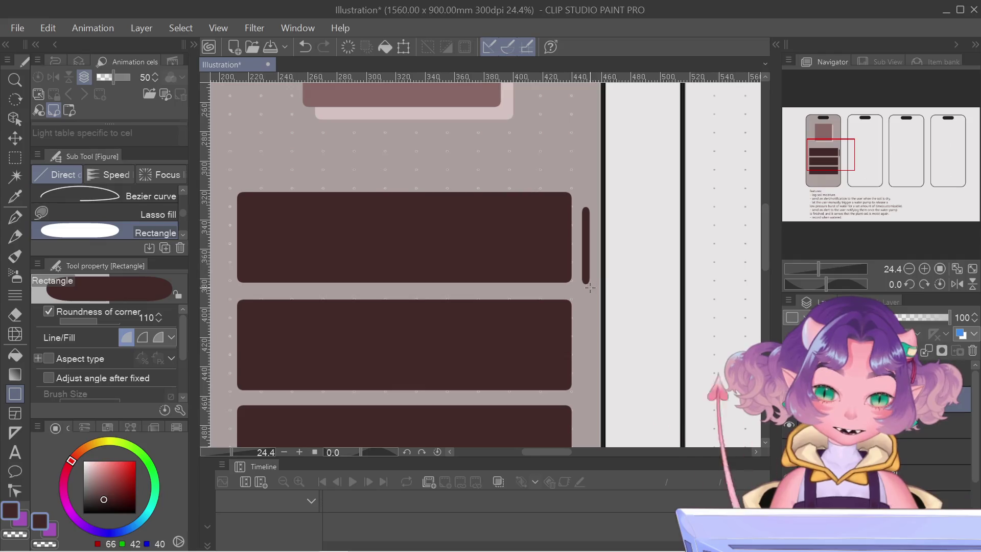
Select the scroll bar and fade its layer to 43% opacity
key(m)
drag(595, 189, 577, 311)
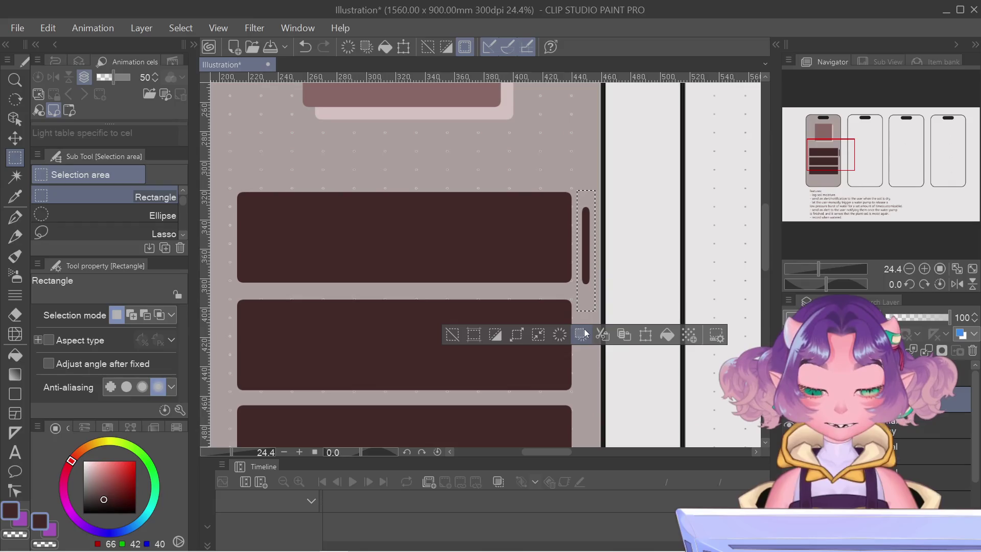
scroll(722, 237, down, 2)
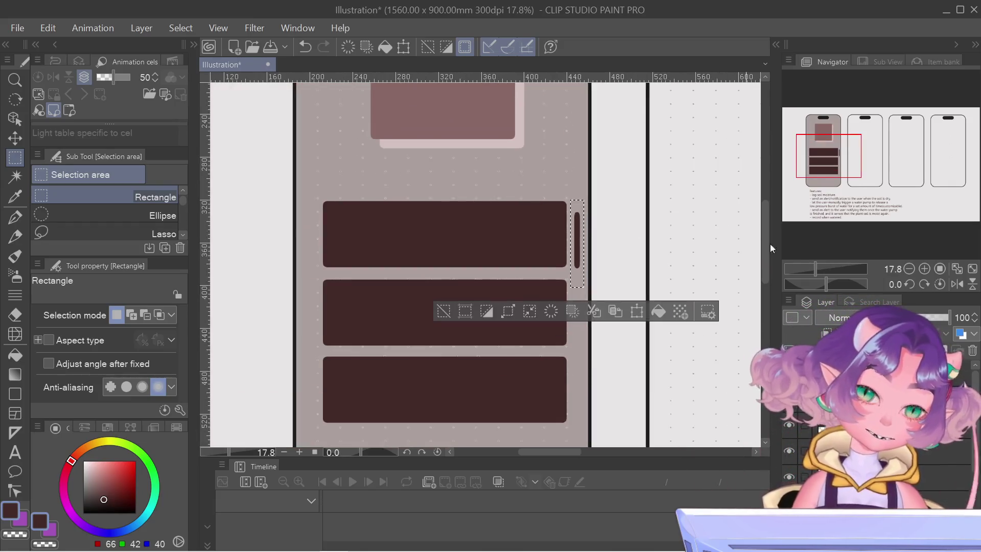
click(726, 218)
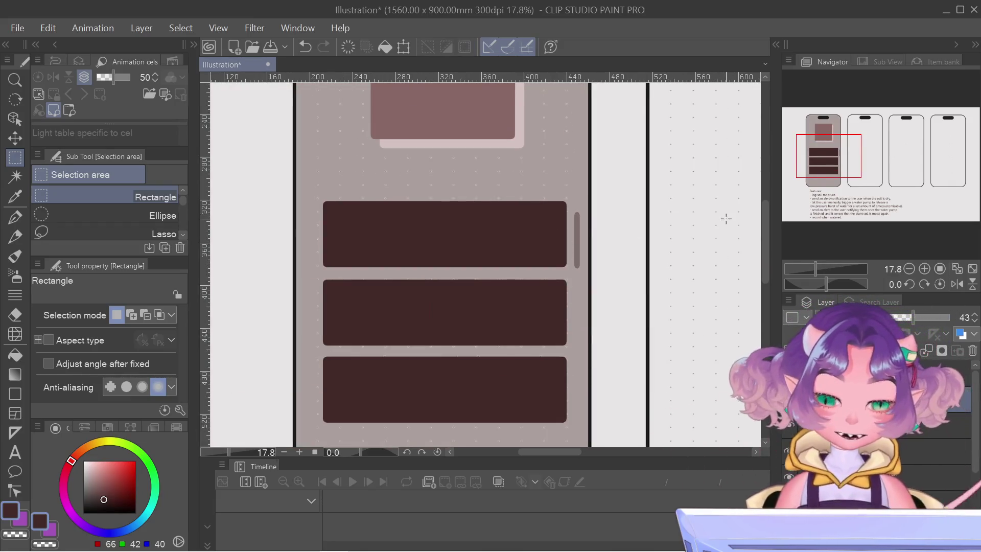
scroll(725, 219, down, 3)
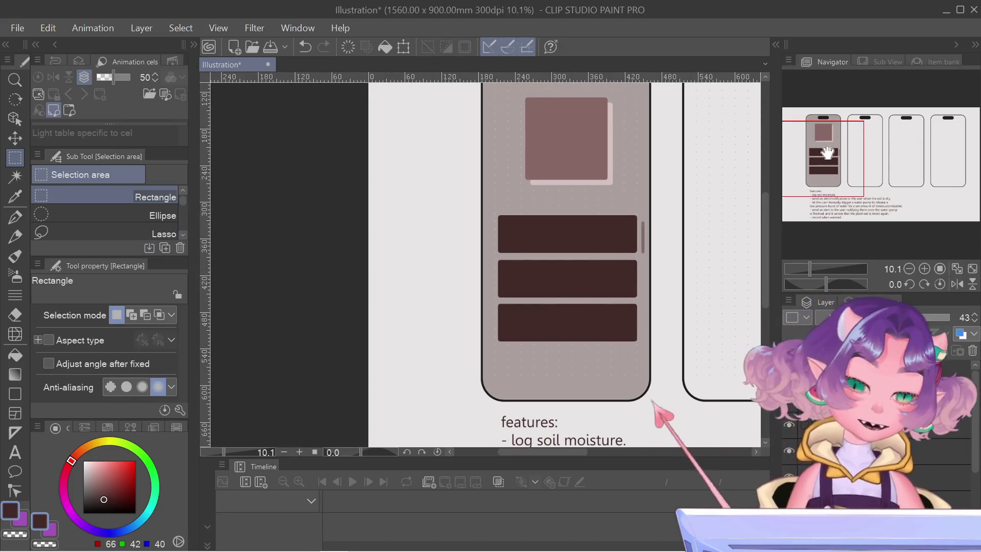
drag(820, 160, 844, 161)
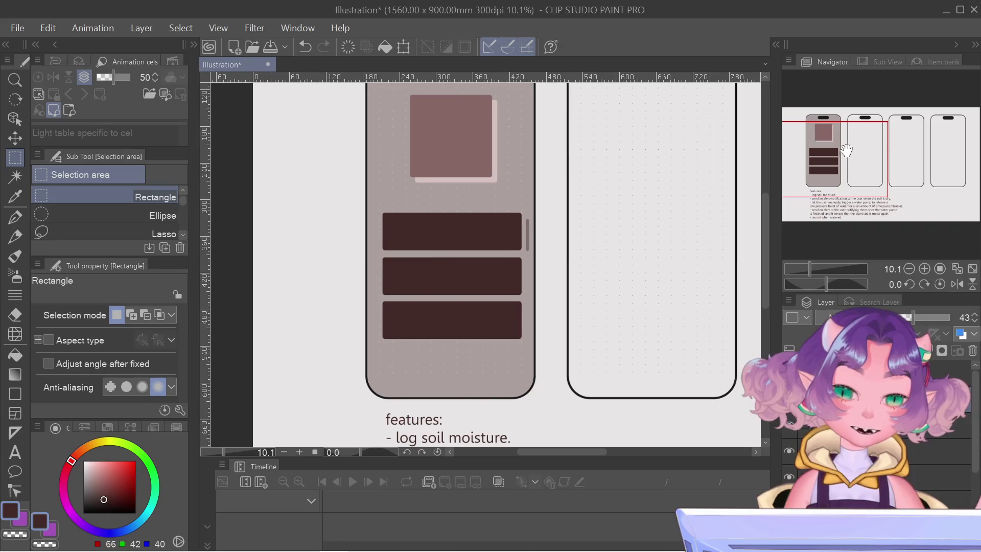
Choose the icon layer, a light pink colour and the rounded Rectangle tool
drag(847, 149, 864, 145)
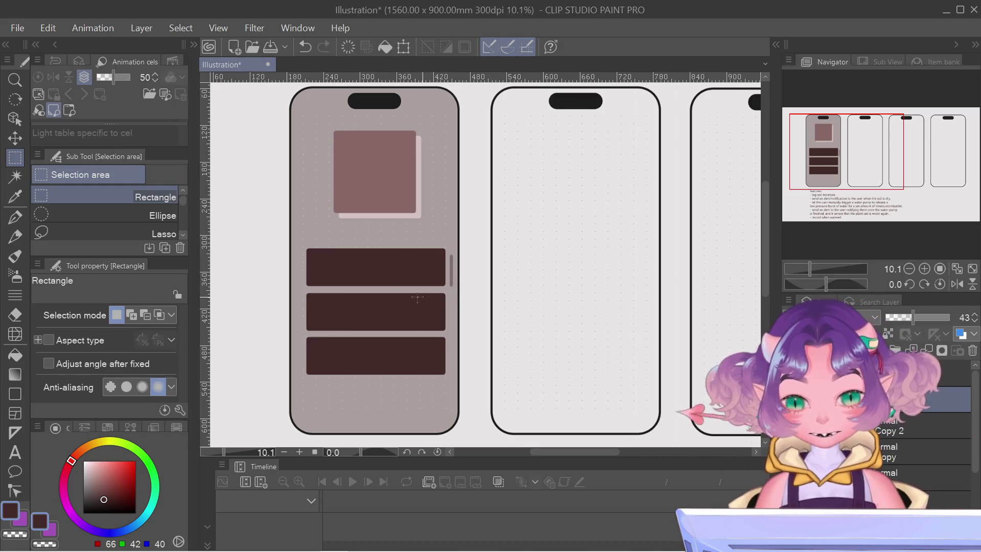
click(973, 351)
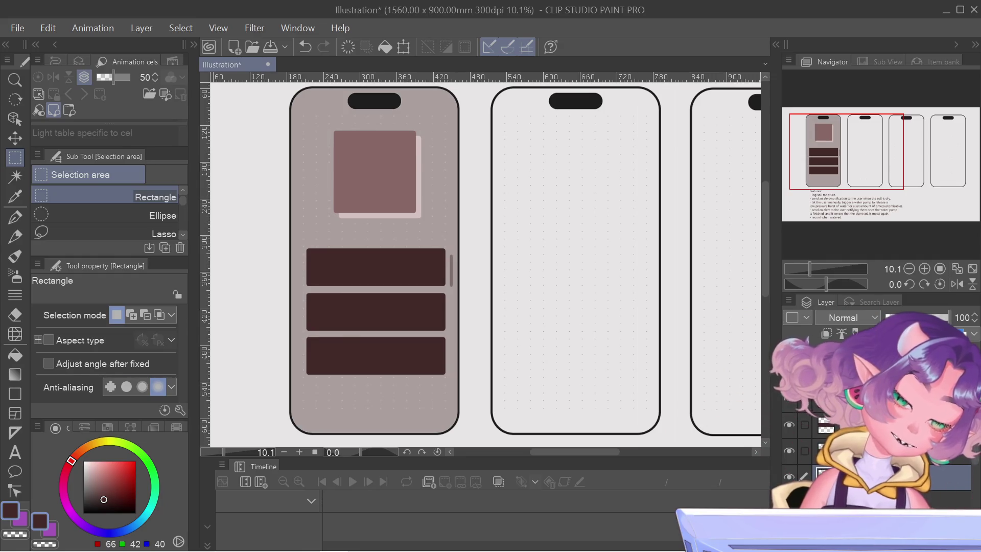
scroll(312, 343, up, 3)
alt+click(433, 93)
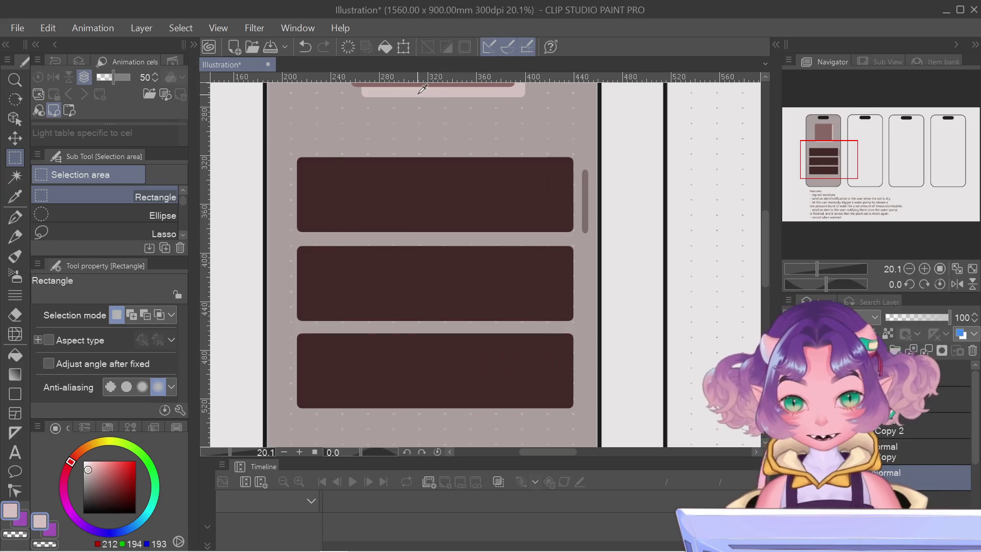
click(15, 393)
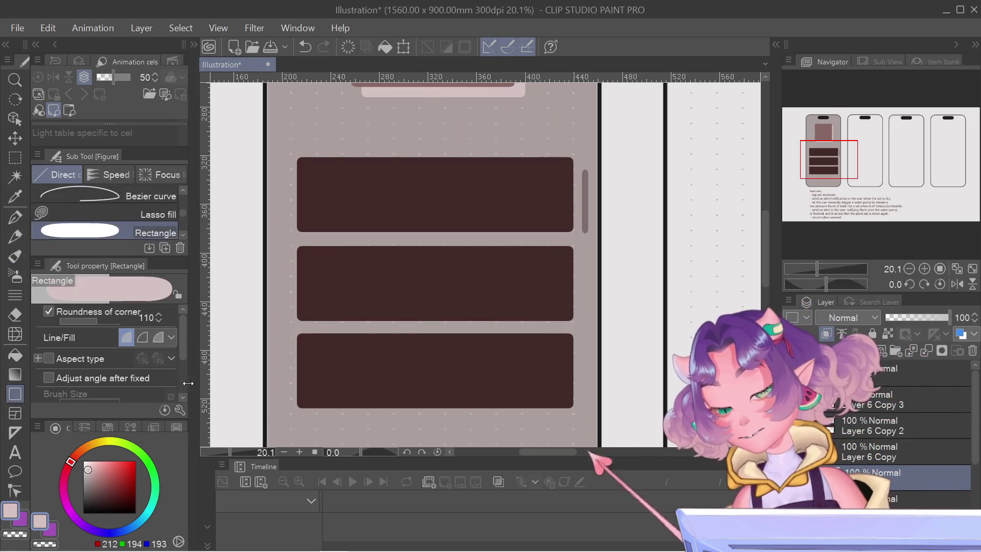
drag(366, 388, 366, 400)
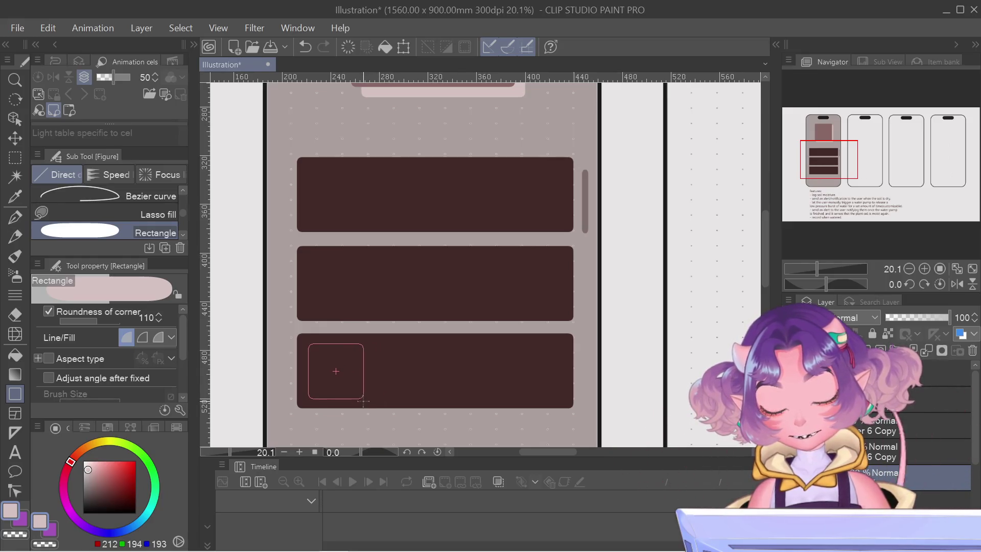
key(Escape)
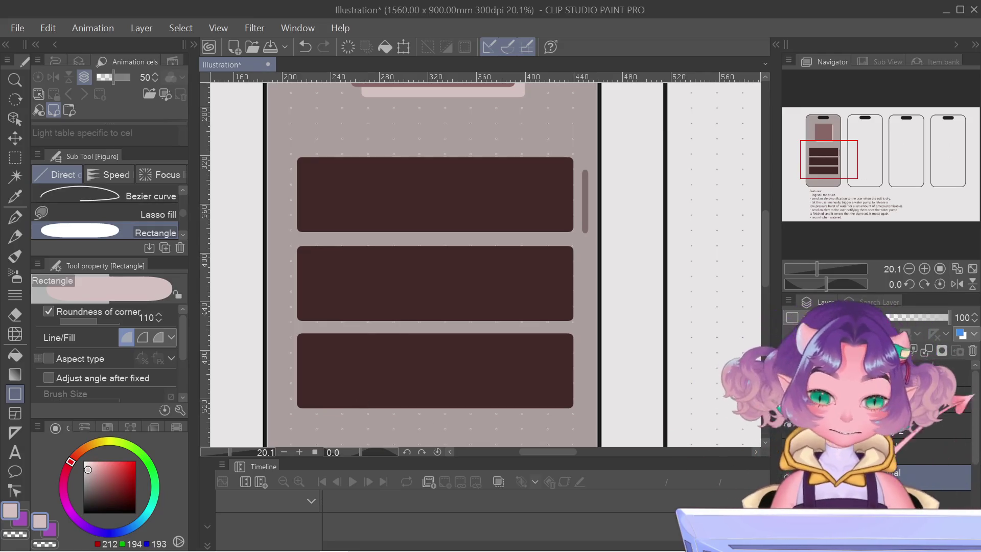
key(ctrl+z)
key(ctrl+y)
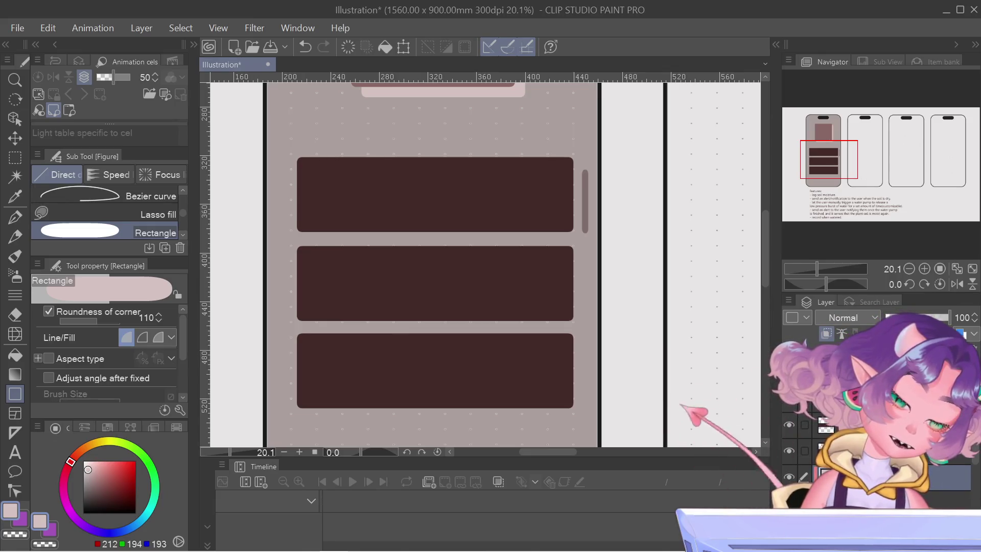
Draw a light pink rounded square in the bottom bar and nudge it slightly left
drag(308, 343, 363, 398)
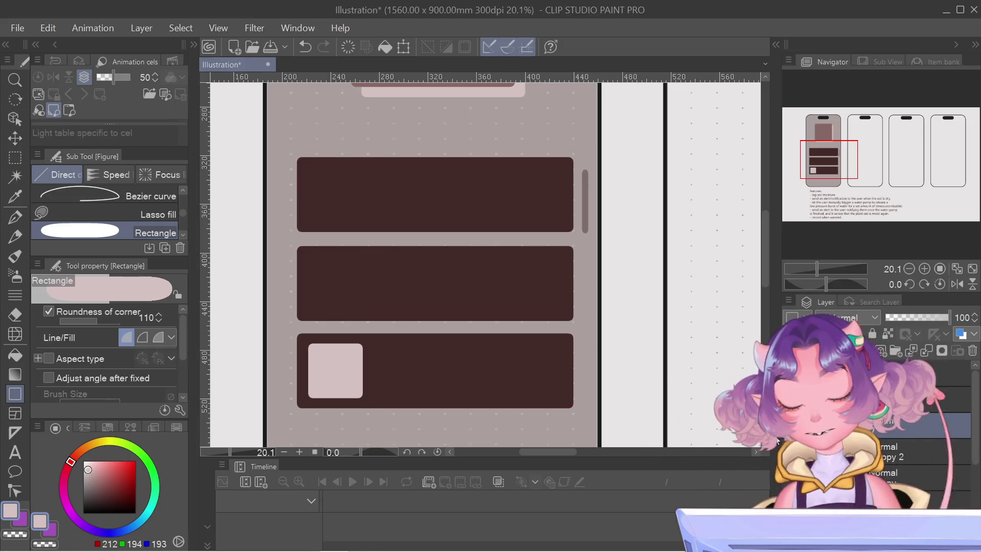
key(ctrl+t)
key(Return)
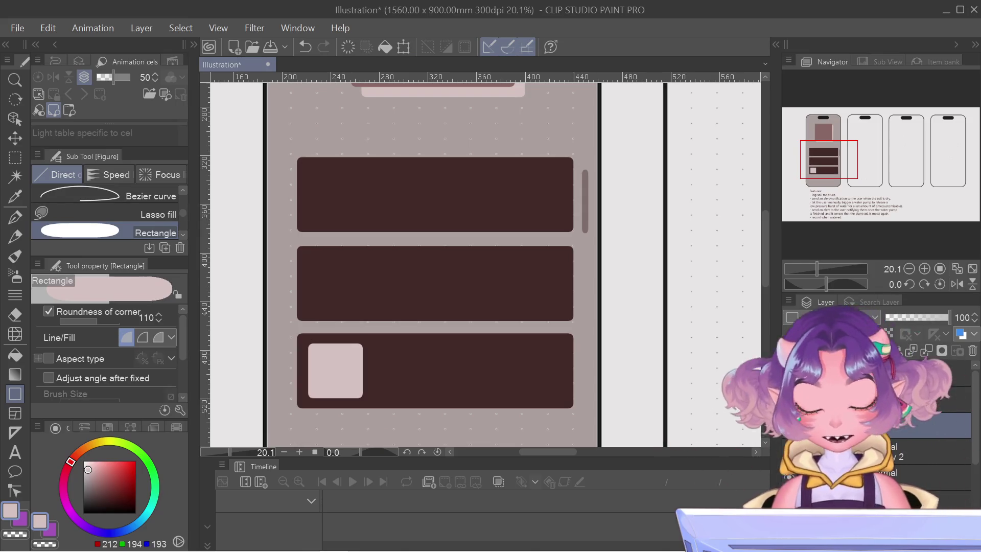
key(ctrl+t)
key(Left)
key(Left)
key(Left)
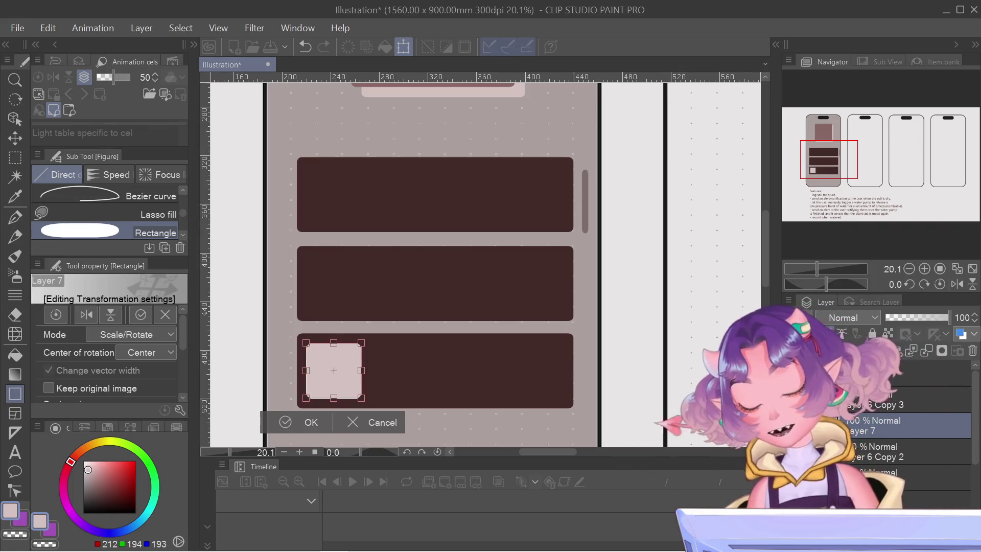
key(Return)
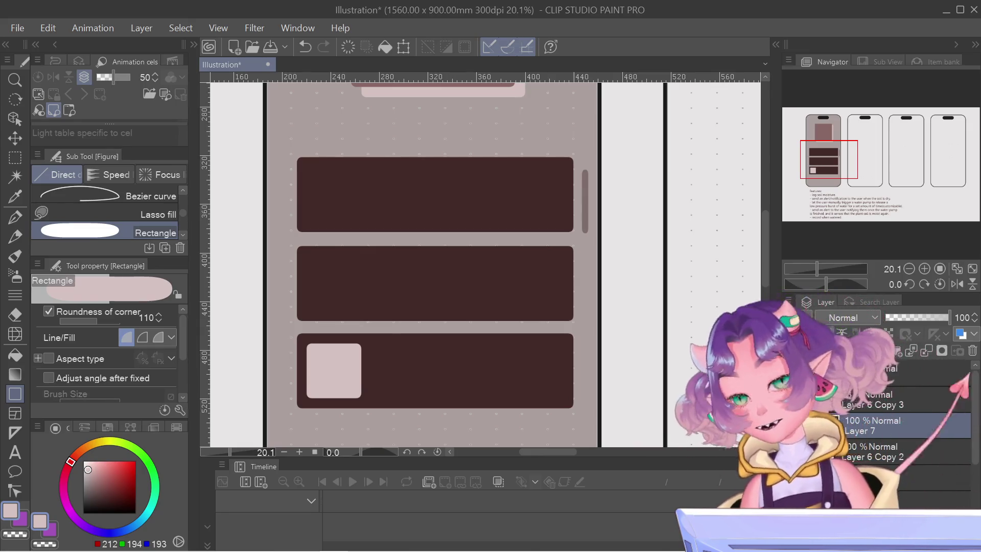
Move a copy of the pink square up into the middle dark bar
right_click(828, 329)
key(Escape)
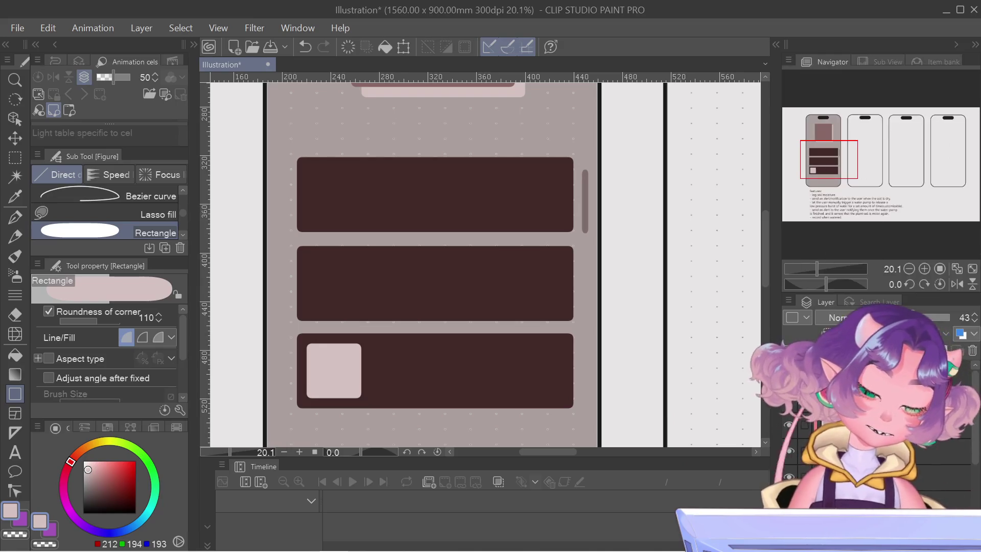
right_click(827, 330)
key(Escape)
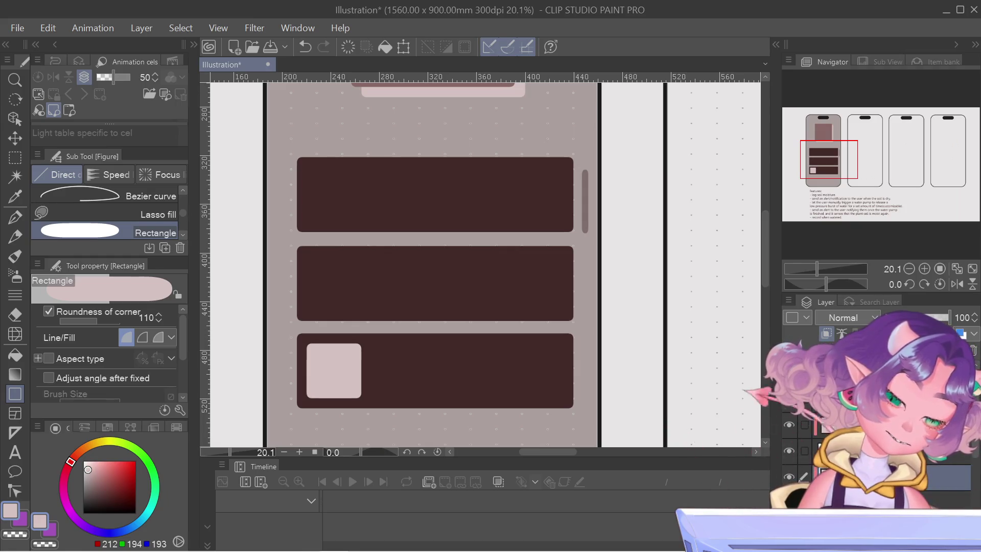
key(ctrl+t)
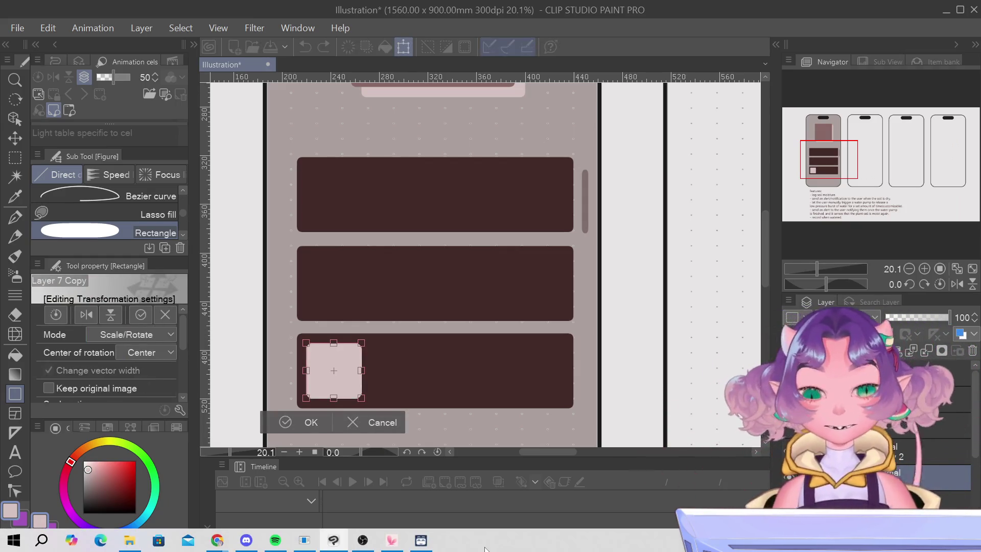
mouse_move(334, 360)
mouse_down()
mouse_move(334, 266)
mouse_move(333, 282)
mouse_up()
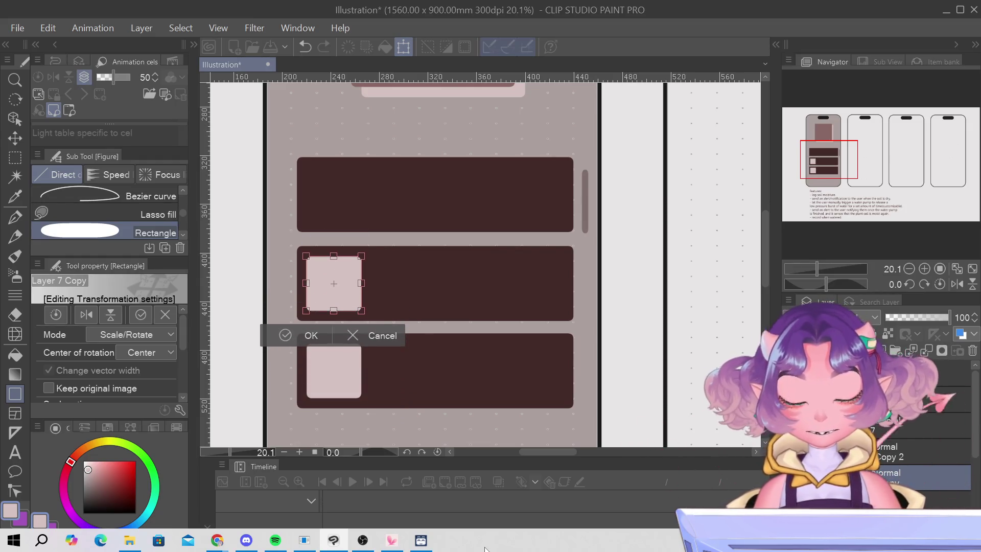
key(Return)
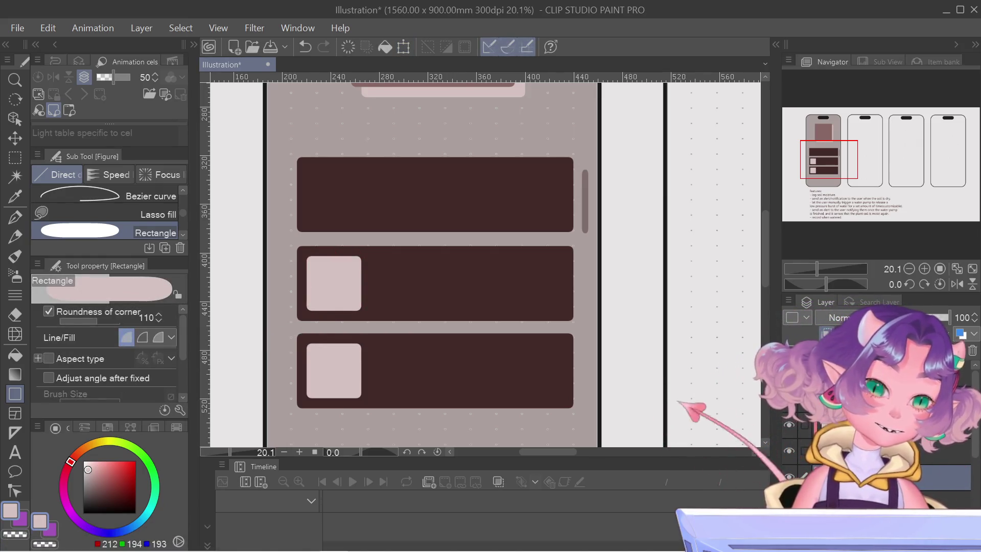
Duplicate the middle square's layer and place the copy in the top dark bar
right_click(837, 424)
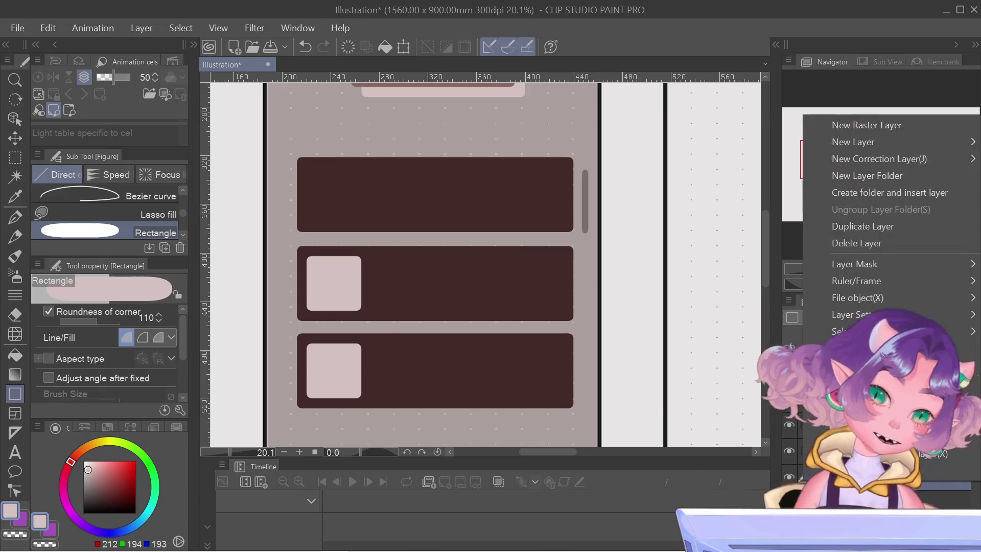
click(883, 226)
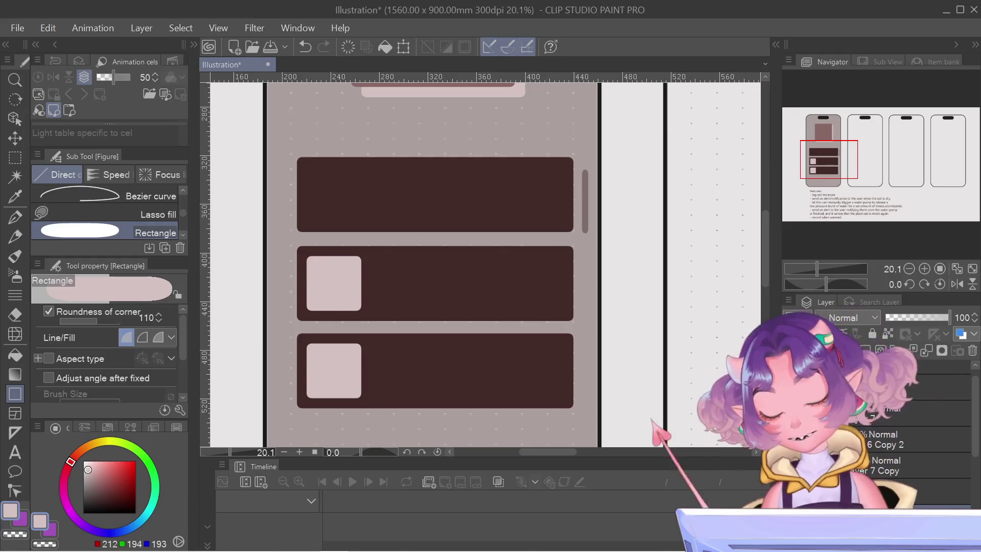
key(ctrl+t)
drag(333, 283, 333, 196)
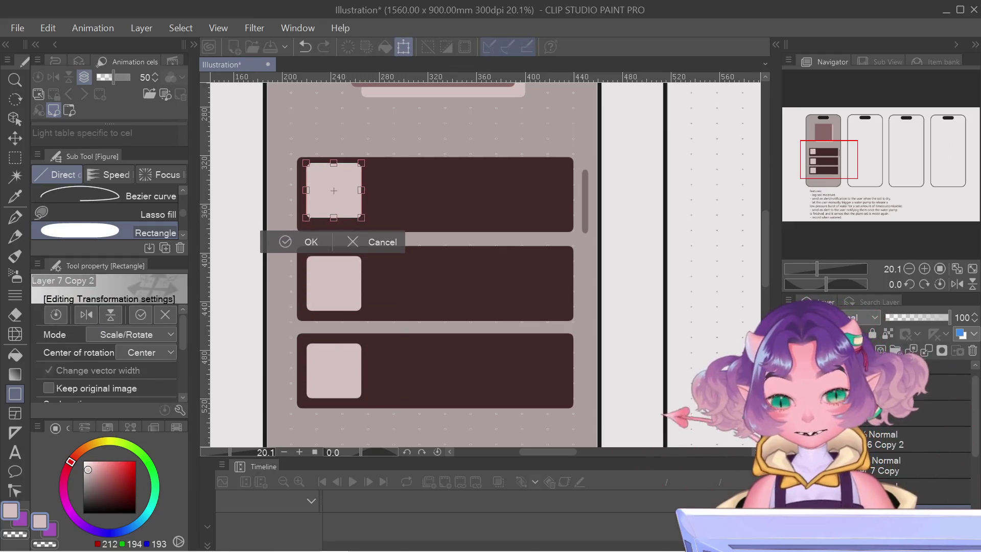
key(Up)
key(Up)
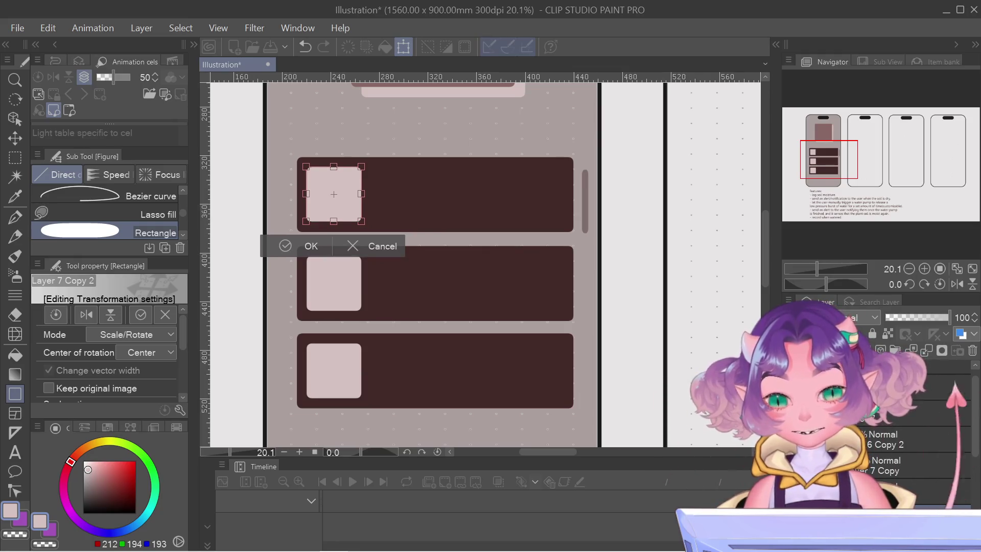
key(Return)
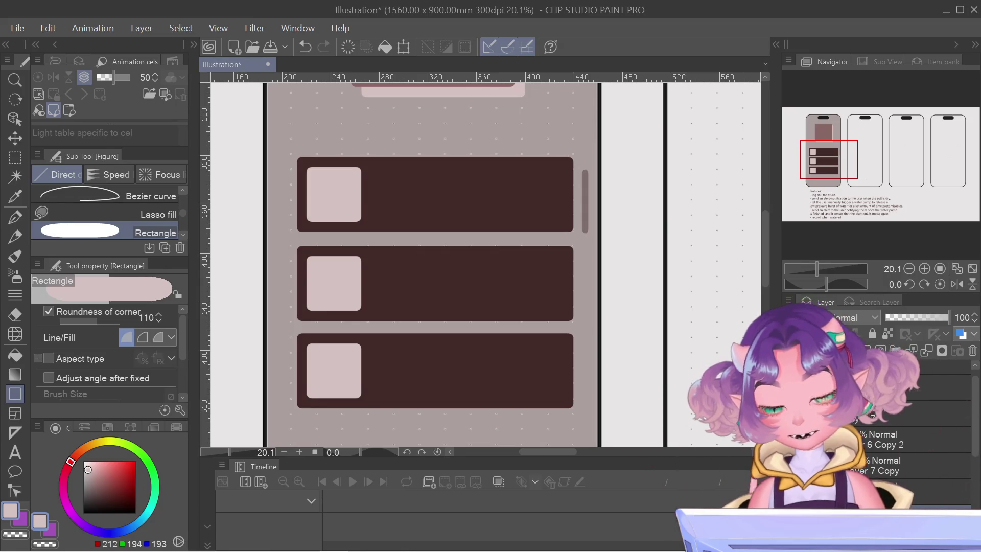
key(ctrl+t)
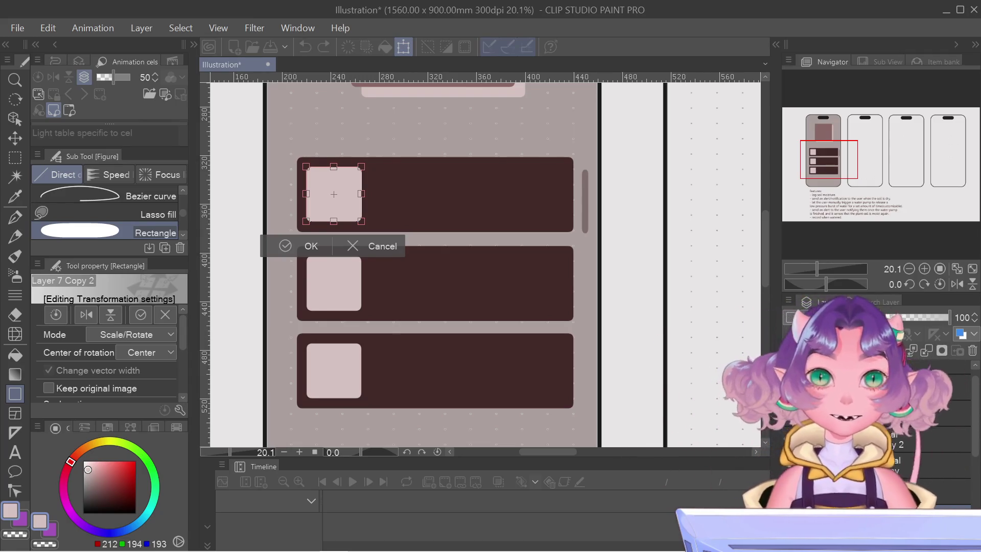
key(Return)
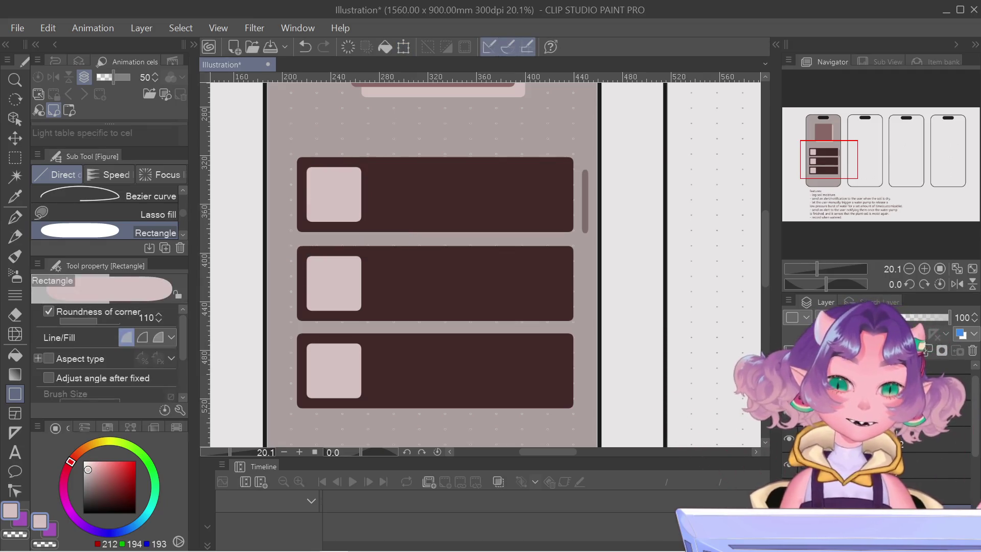
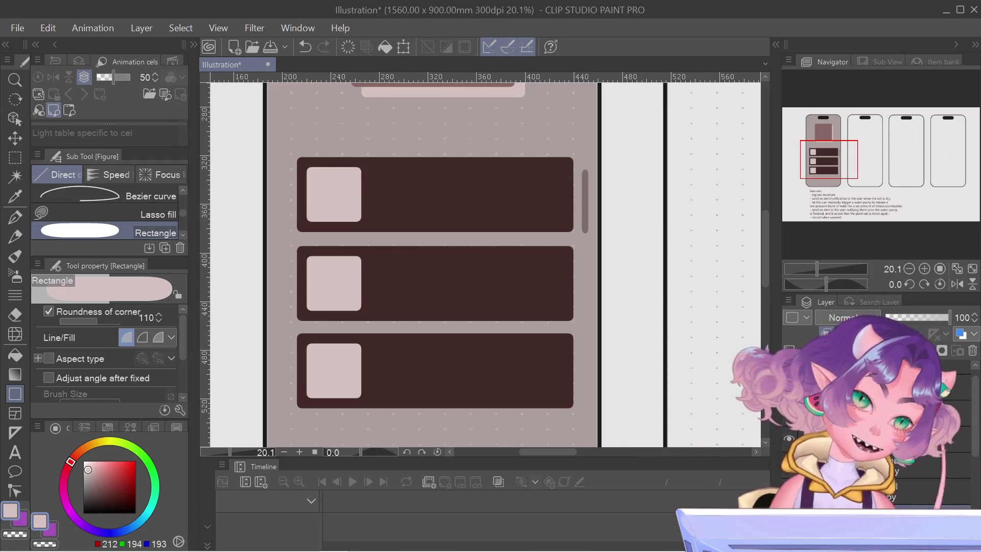
Check the unneeded layer's content, then delete it to reveal the first phone's darker mauve background
scroll(451, 300, down, 2)
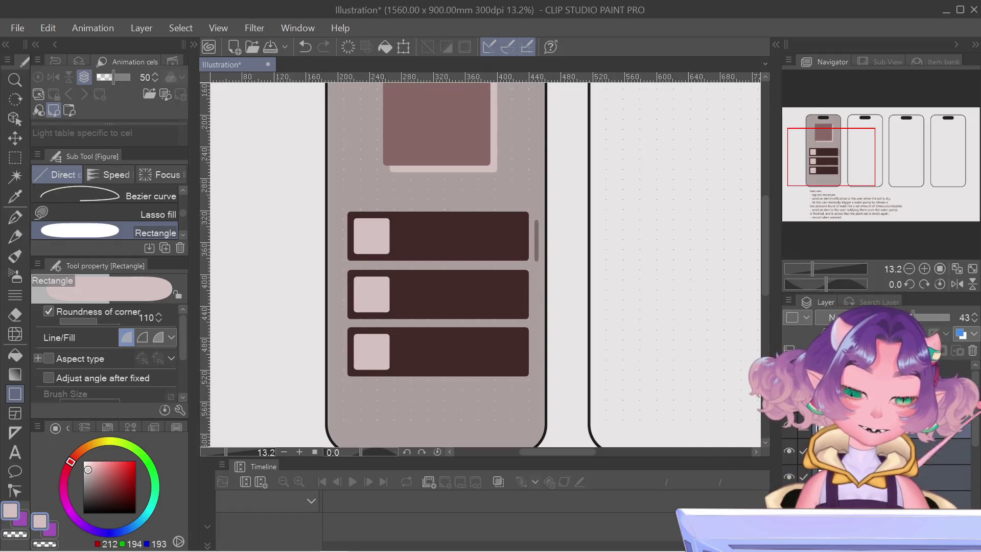
click(939, 431)
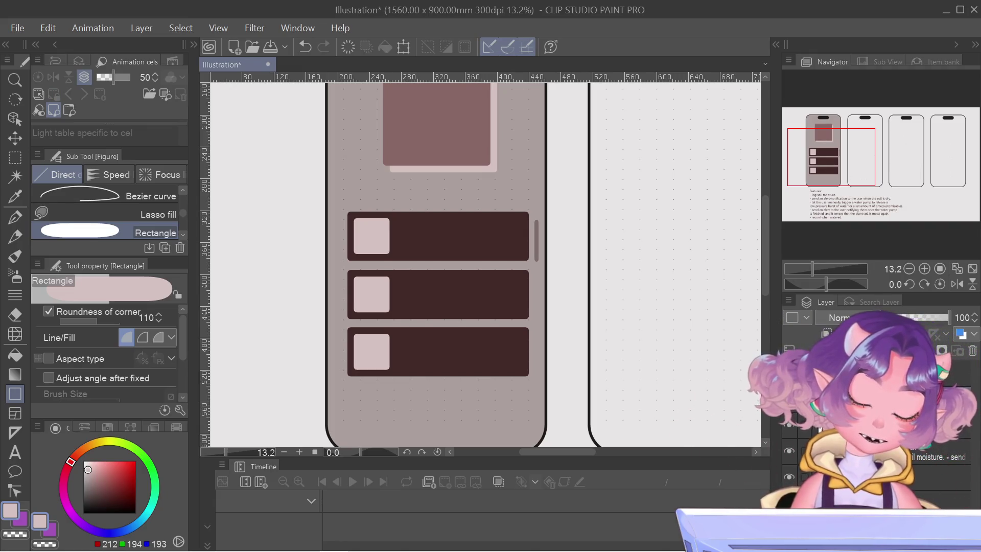
click(789, 423)
click(789, 423)
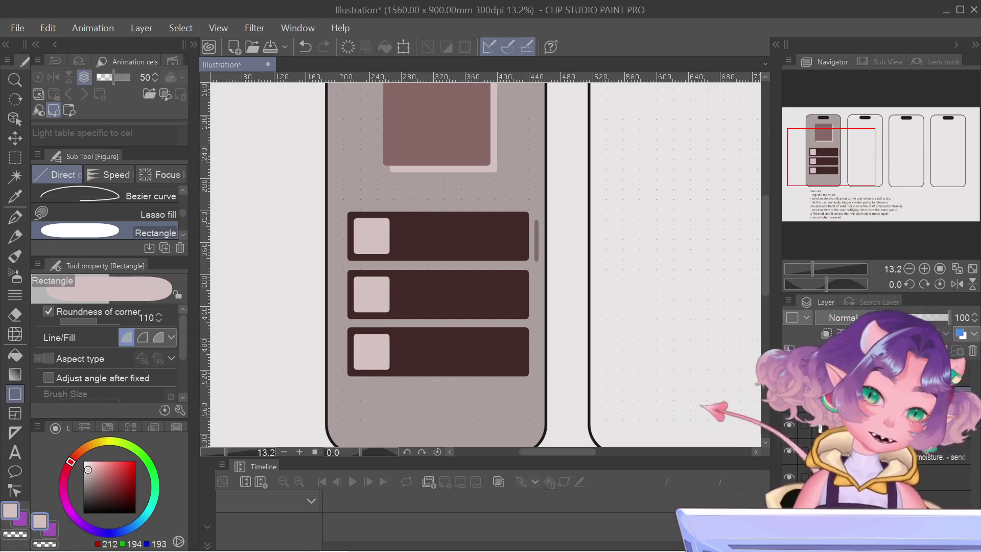
right_click(805, 424)
click(856, 184)
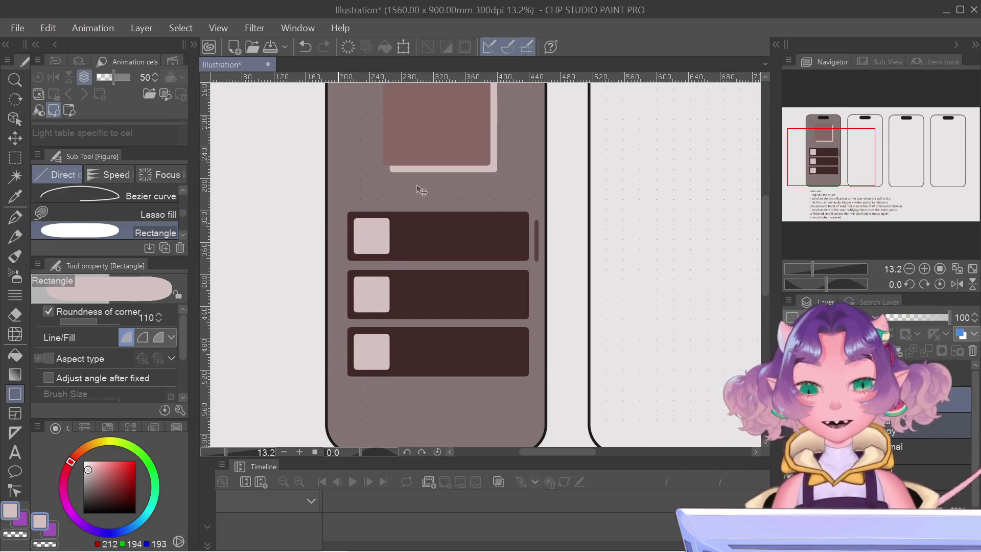
Transform the copied phone content onto the second phone frame, nudged slightly left
key(ctrl+t)
scroll(492, 200, down, 2)
drag(586, 184, 673, 186)
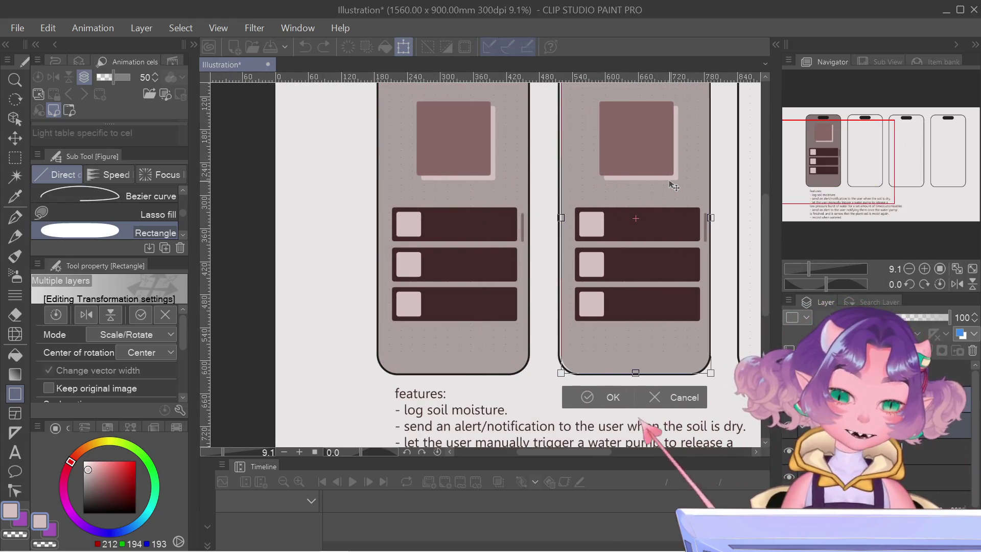
scroll(664, 185, up, 3)
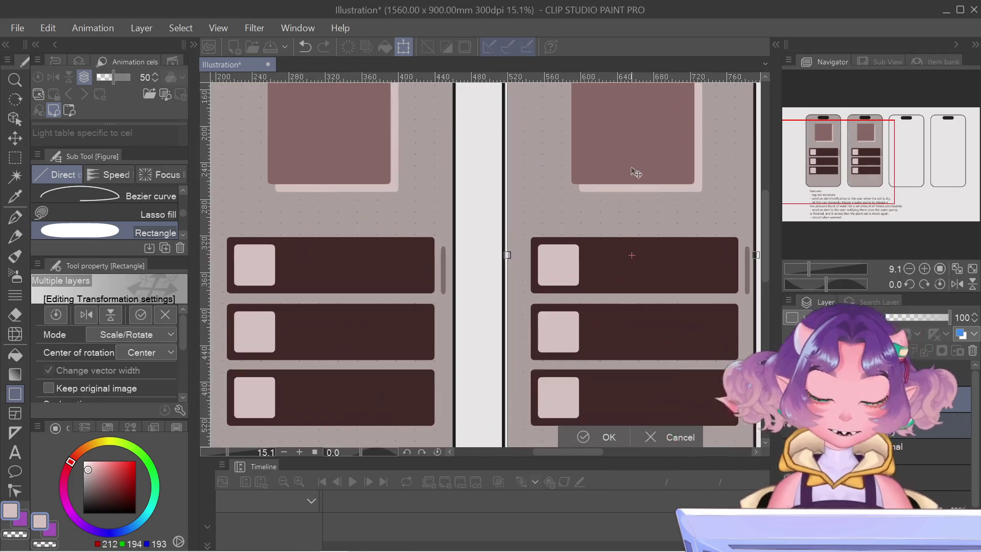
scroll(632, 180, up, 1)
key(Left)
key(Left)
key(Left)
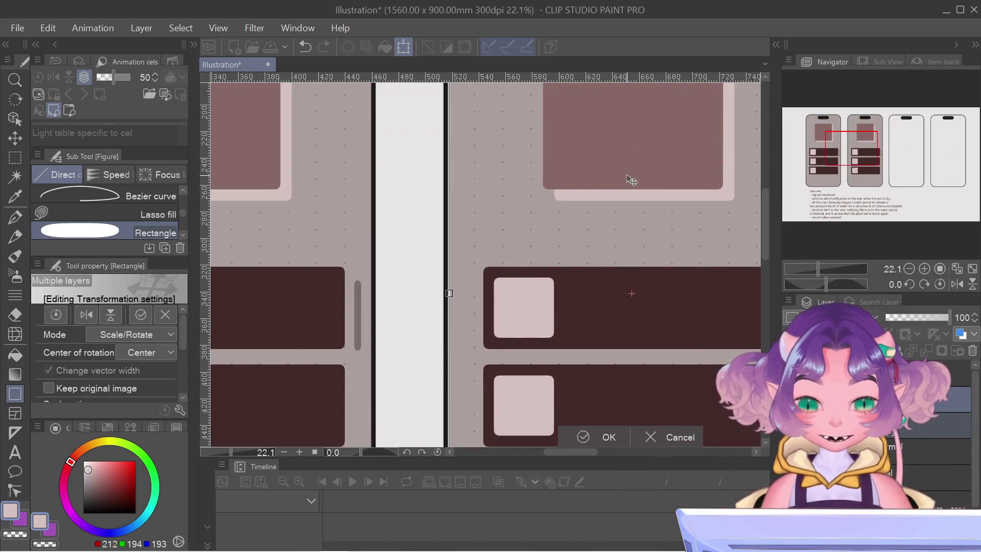
key(Left)
key(Left)
key(Return)
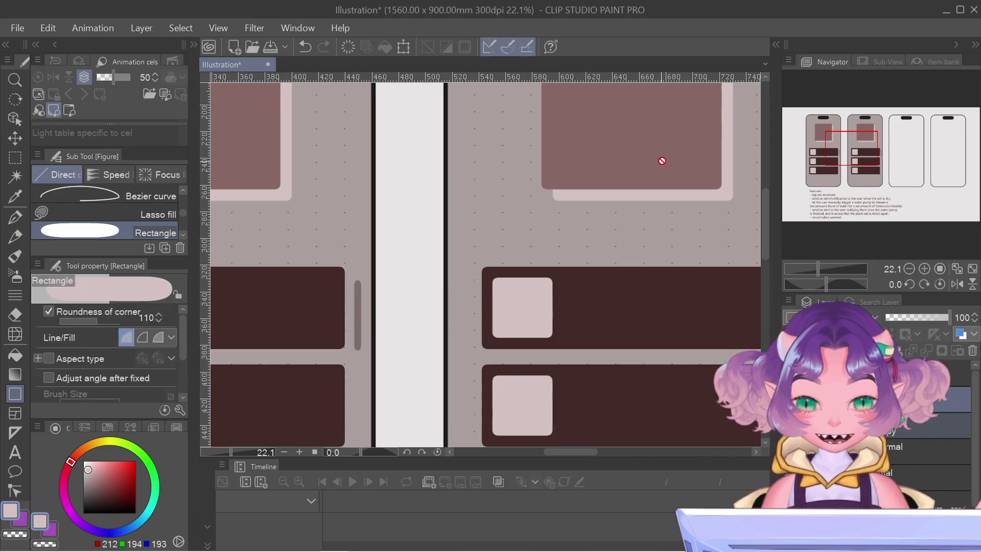
drag(860, 154, 871, 131)
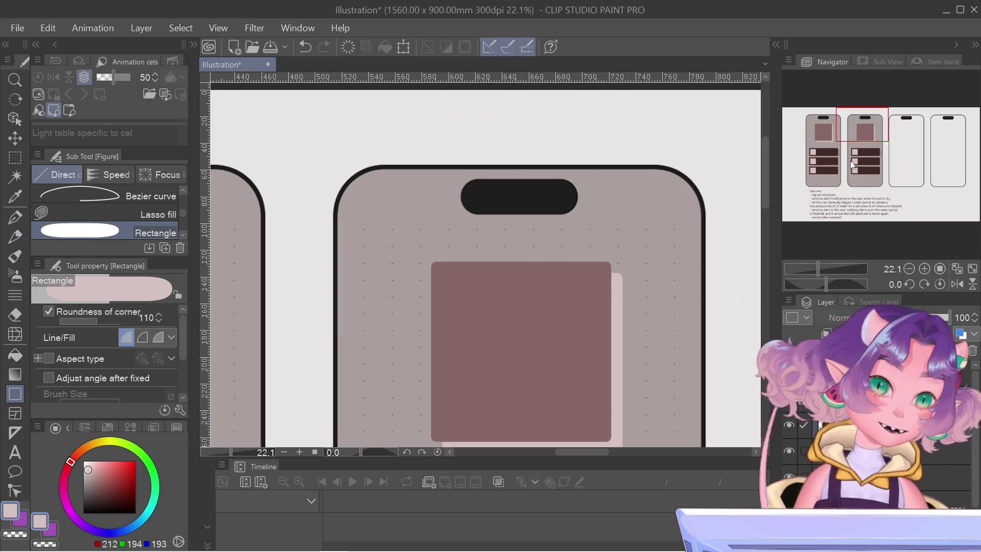
scroll(753, 268, down, 2)
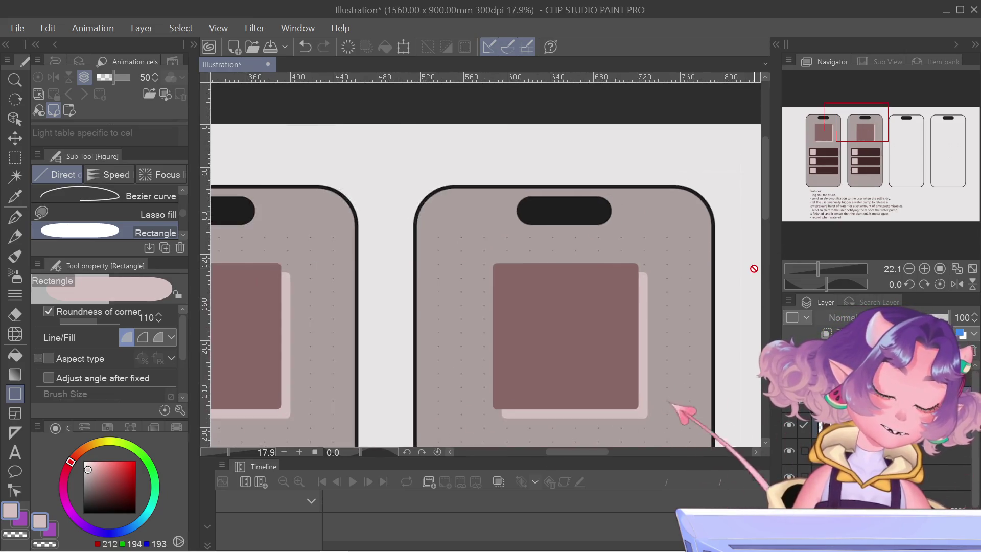
scroll(753, 268, down, 2)
scroll(749, 255, down, 1)
mouse_move(808, 165)
mouse_down()
mouse_move(862, 179)
mouse_move(872, 167)
mouse_up()
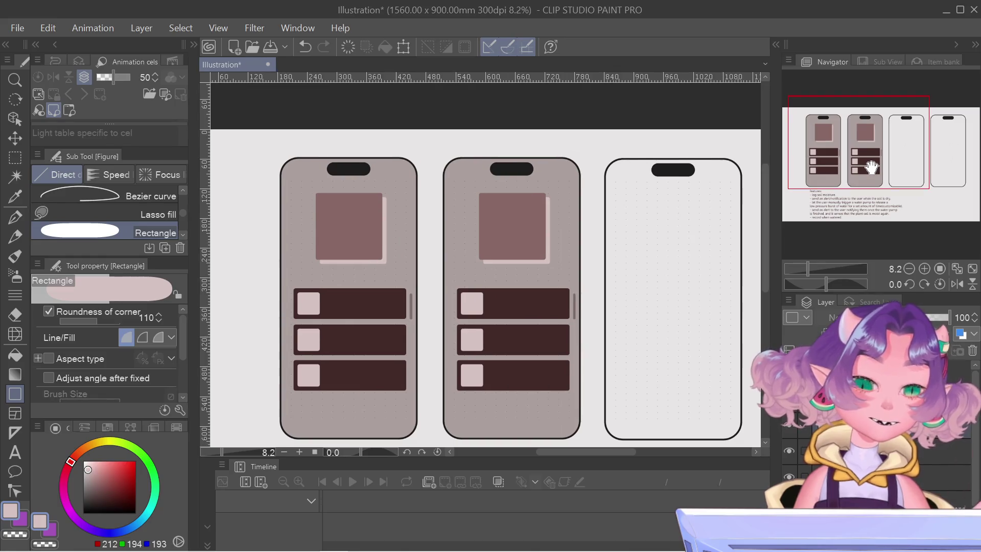
drag(871, 167, 913, 177)
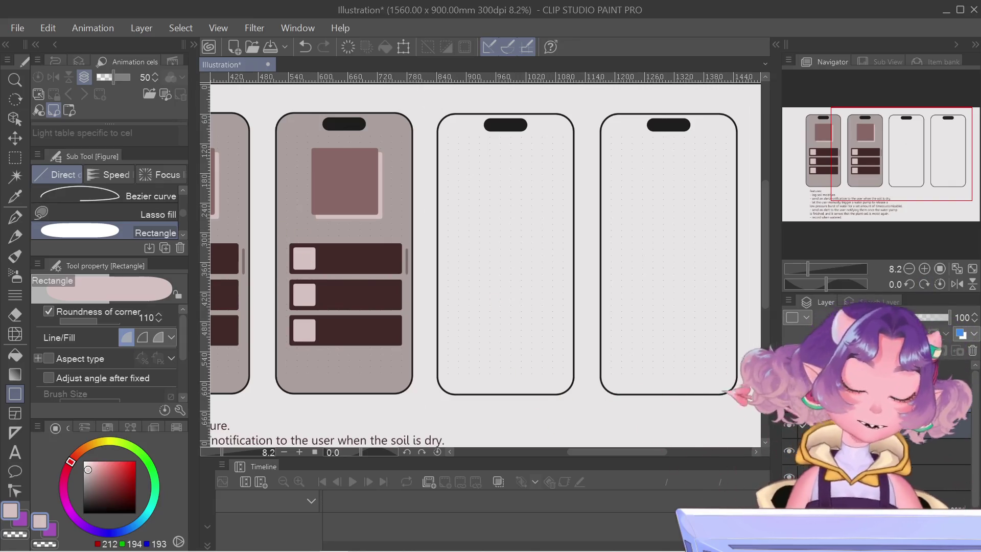
scroll(926, 189, up, 1)
drag(925, 189, 906, 179)
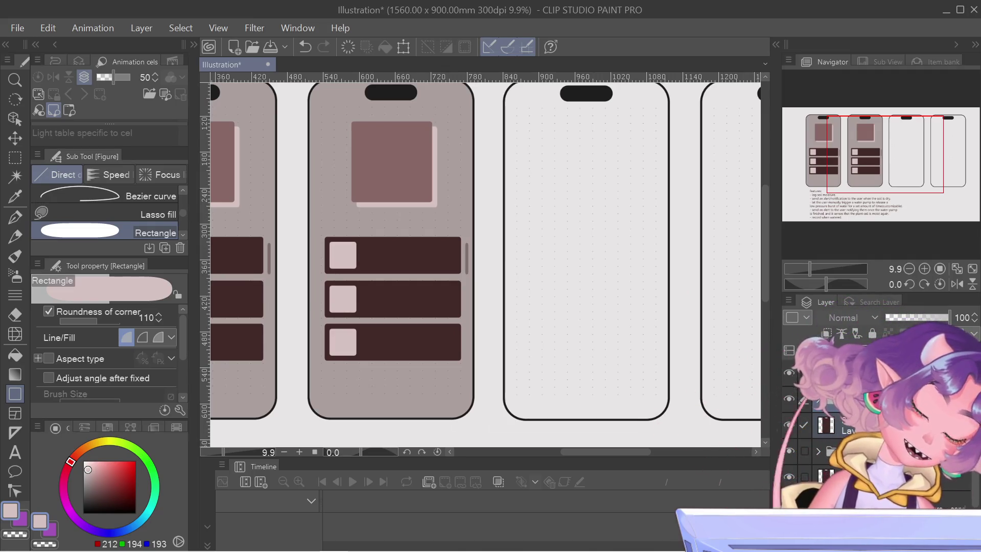
click(821, 397)
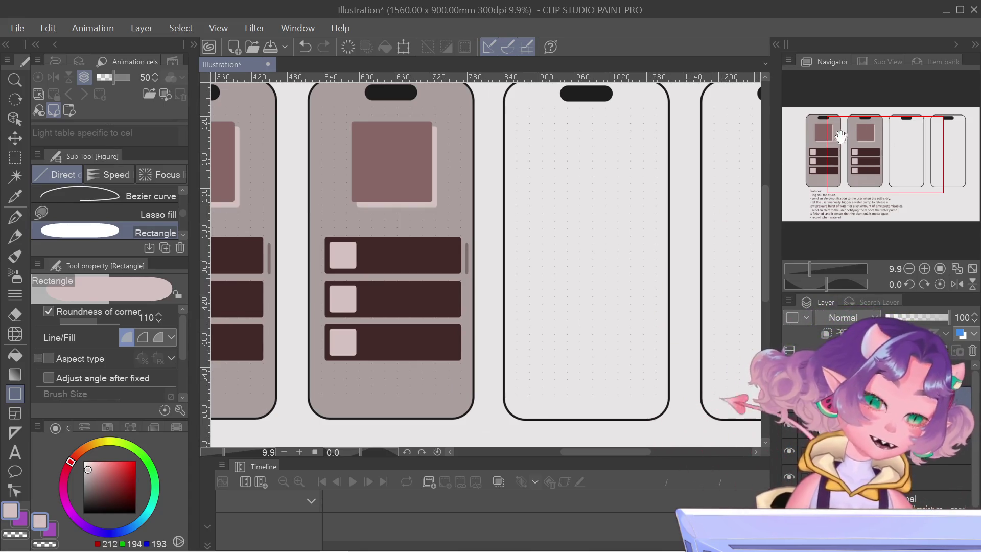
Pan the view back toward the first phones
drag(861, 128, 850, 125)
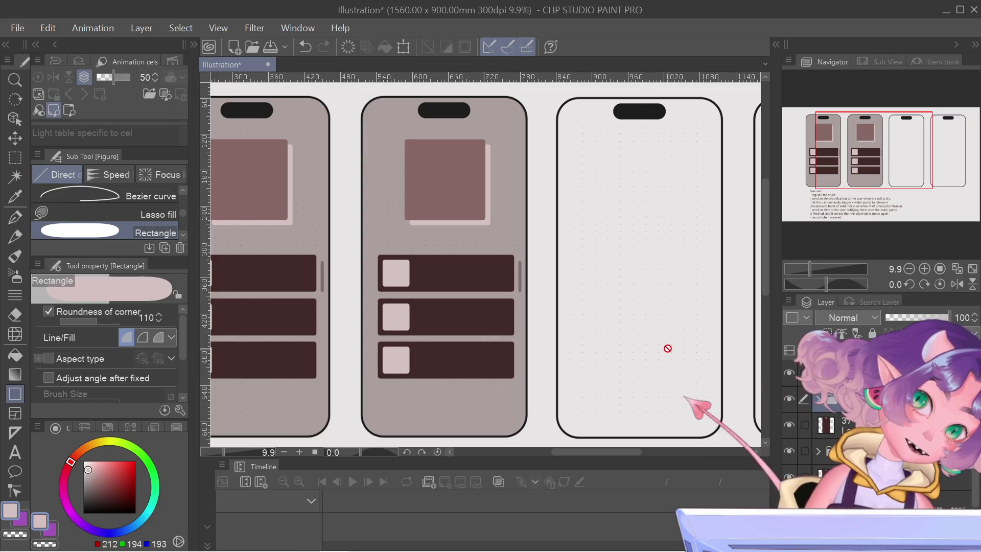
scroll(667, 348, down, 1)
scroll(642, 339, down, 1)
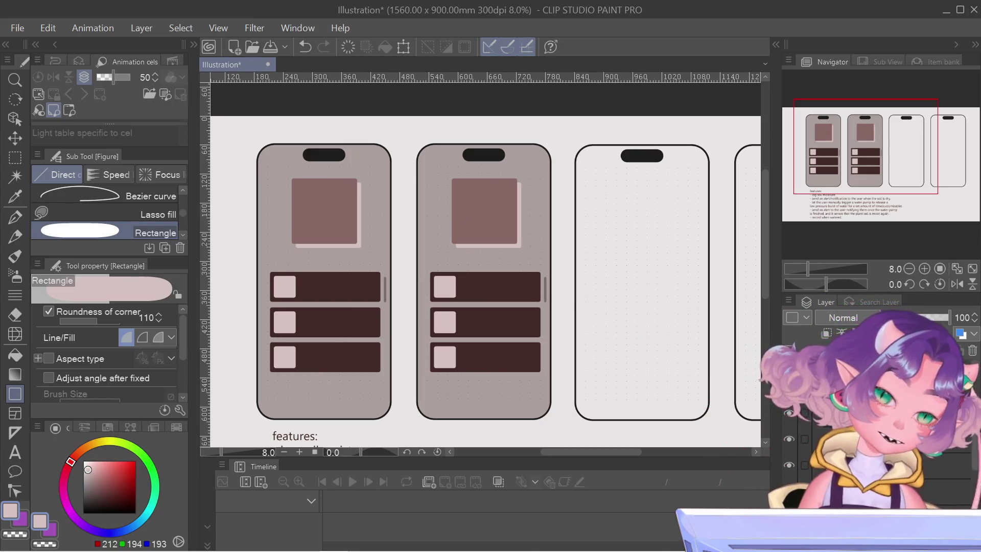
Hide the bottom, middle and last dark bar layers on the second phone
click(788, 438)
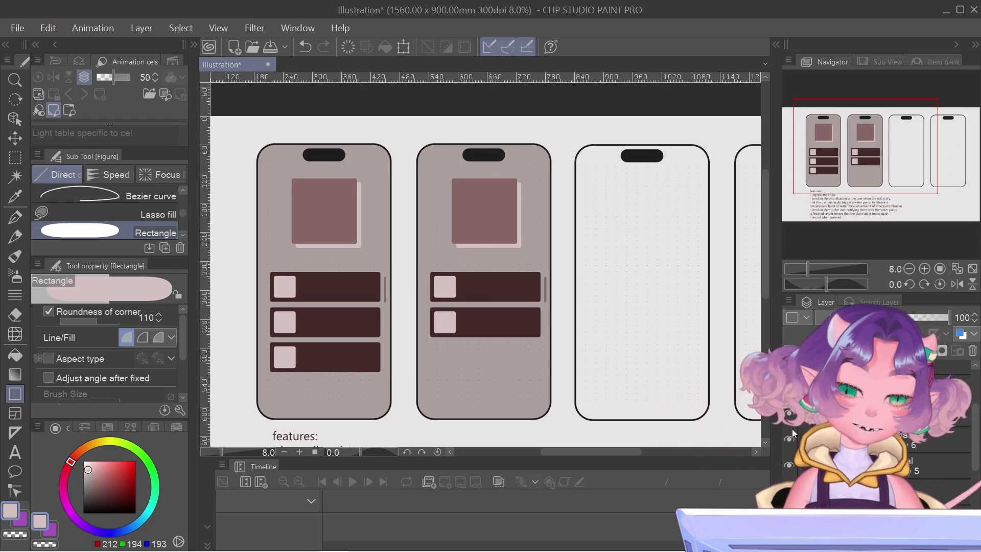
click(788, 414)
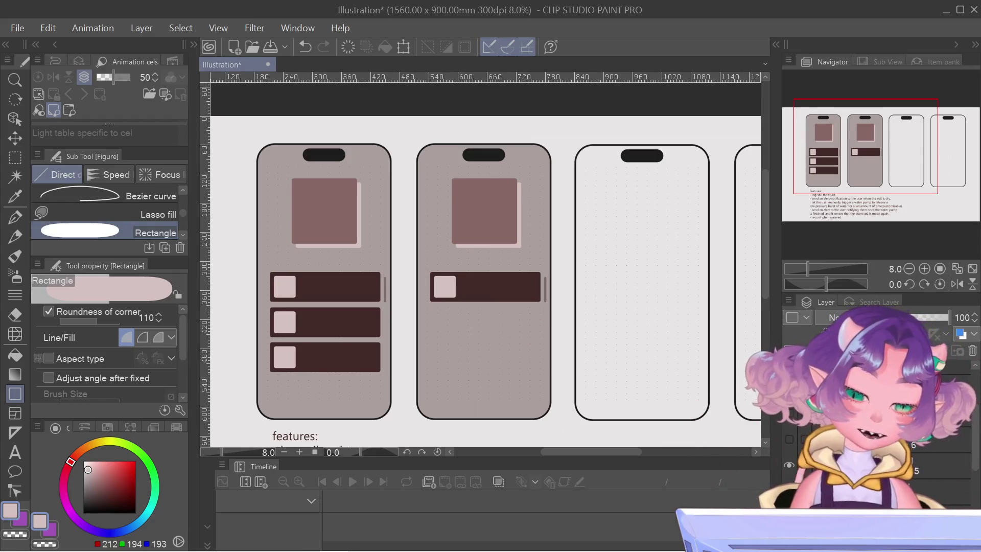
click(789, 465)
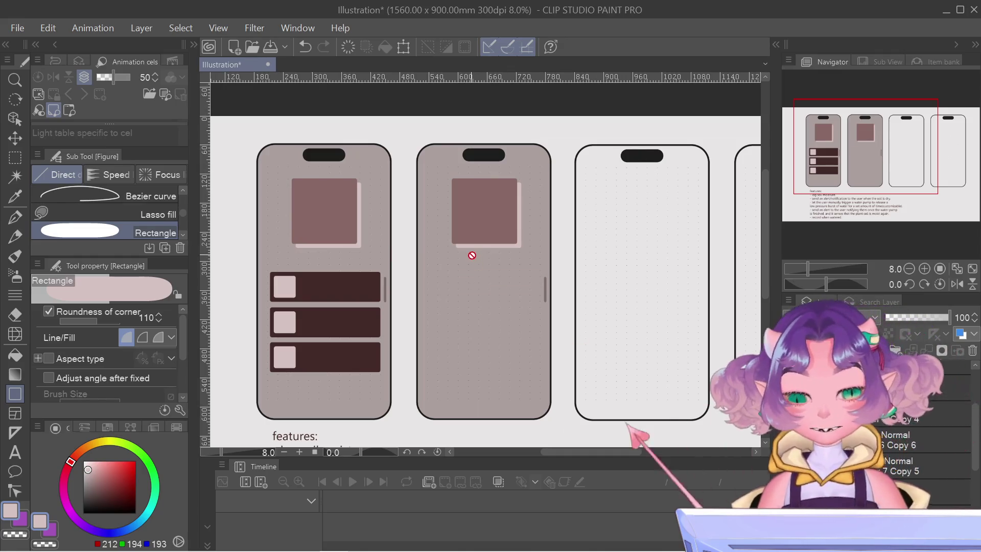
scroll(632, 367, up, 1)
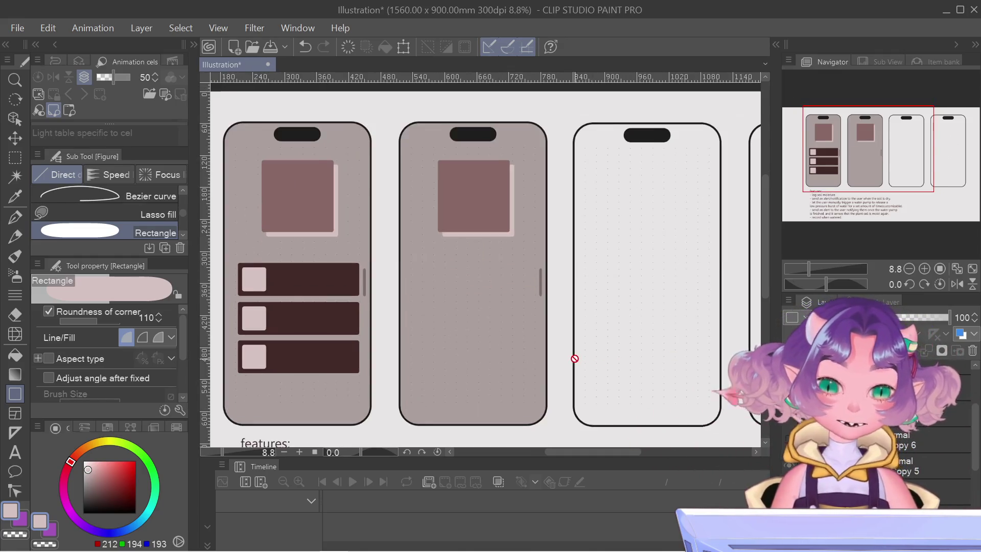
scroll(574, 357, up, 1)
drag(868, 153, 867, 156)
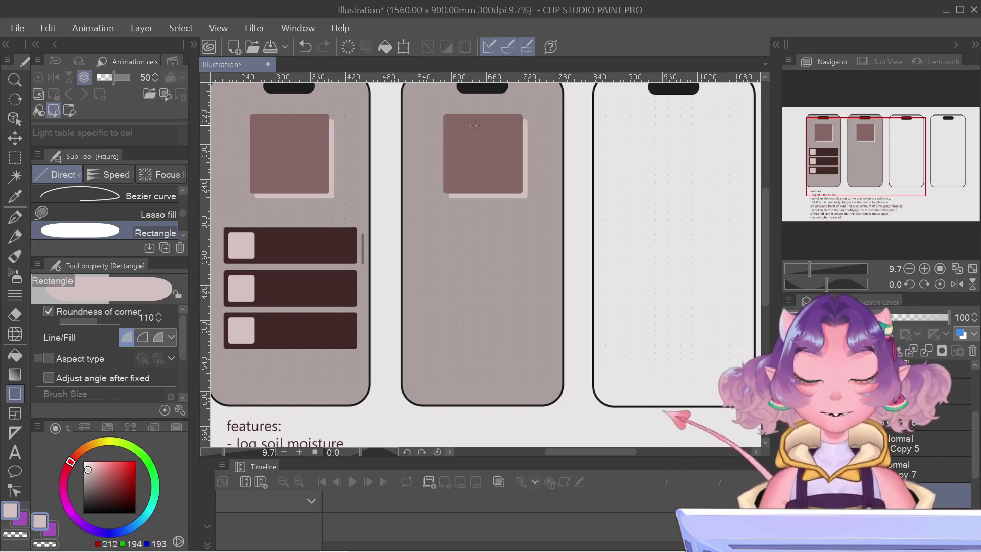
drag(877, 118, 872, 118)
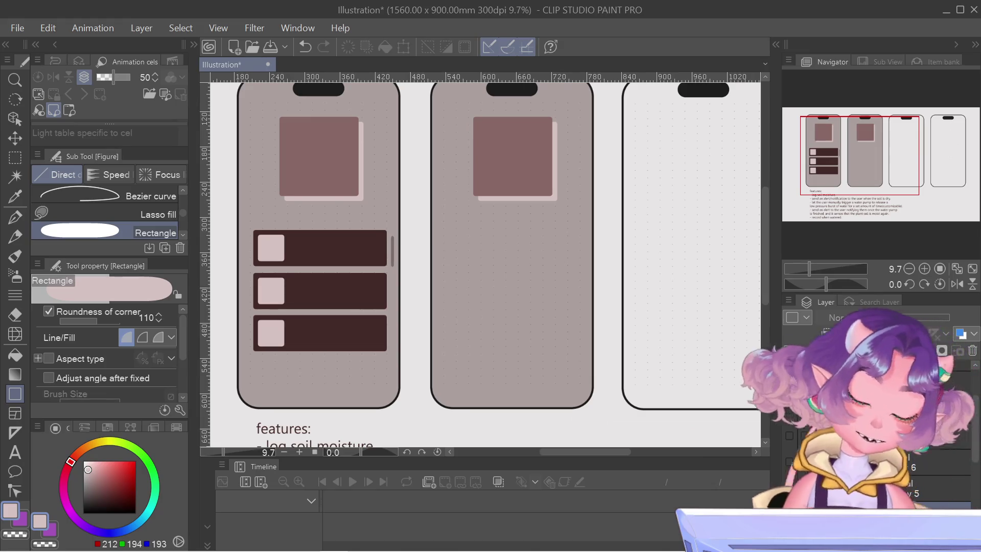
right_click(892, 392)
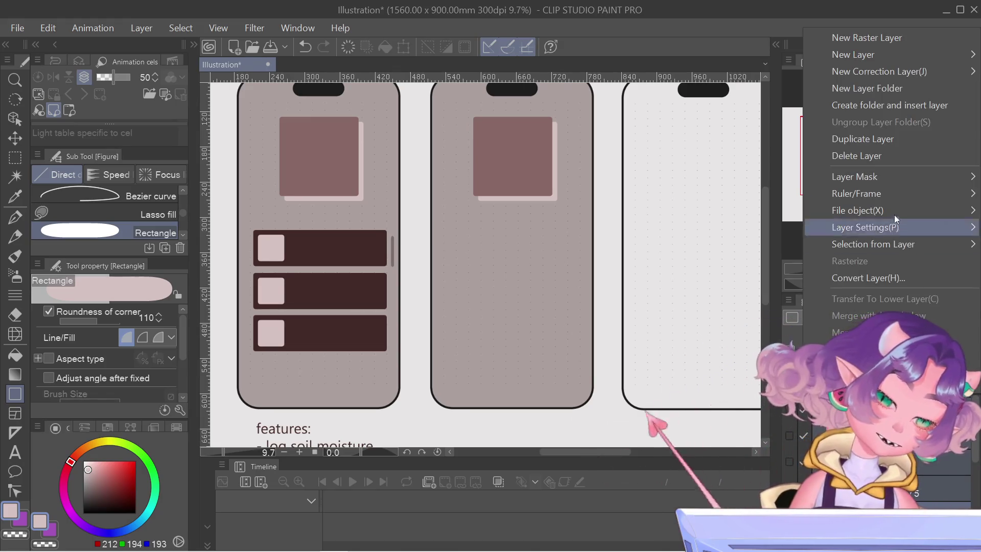
click(896, 156)
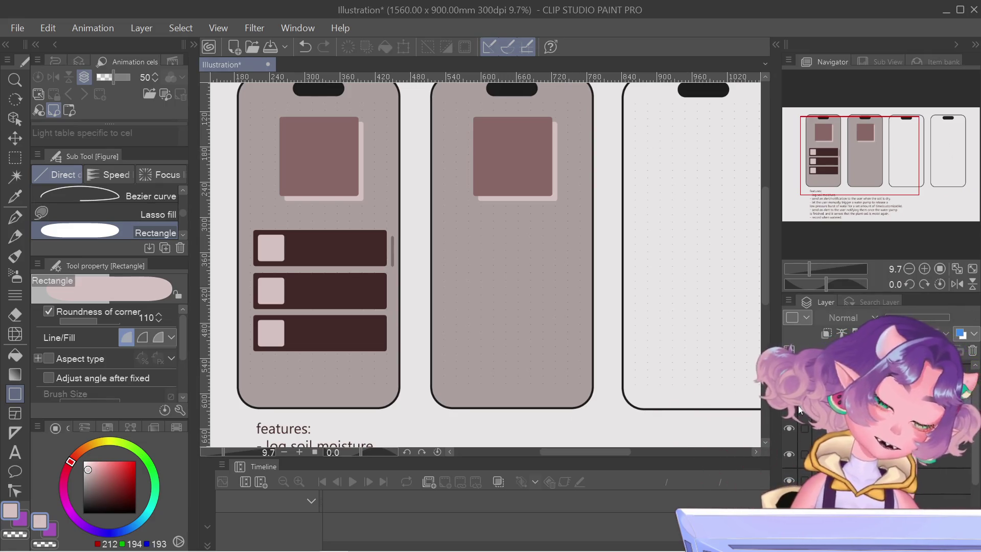
click(807, 427)
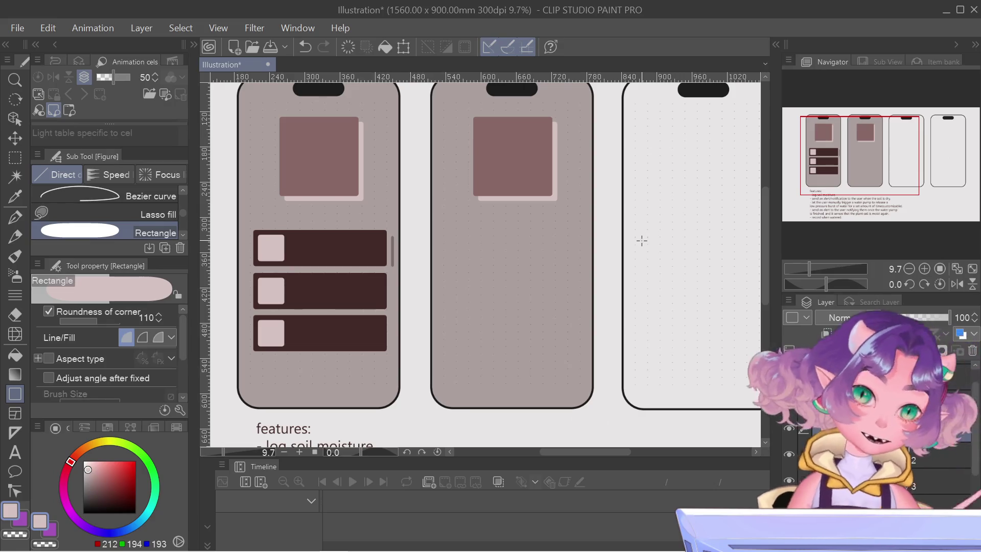
Choose the selection tool and bring the third phone mockup further into view
click(15, 163)
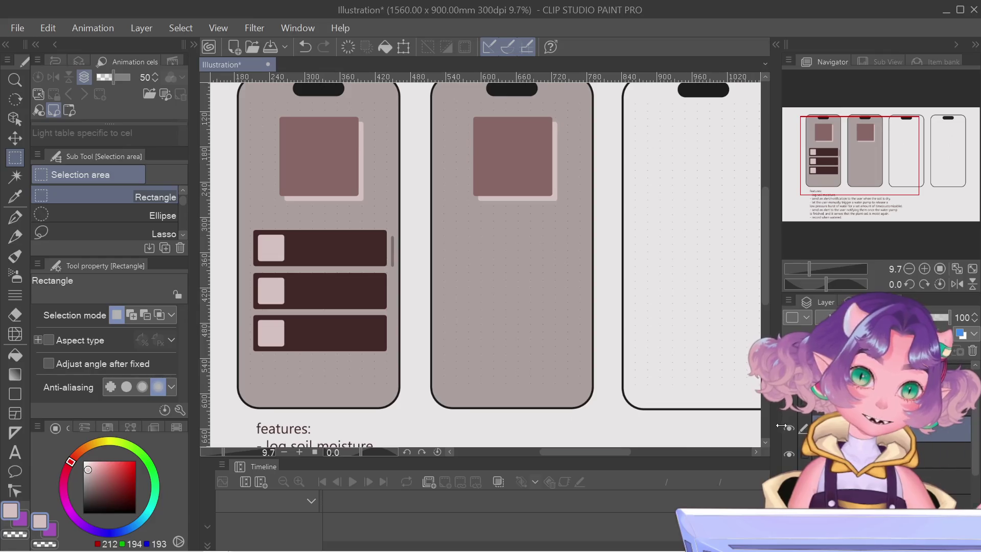
drag(832, 135, 851, 136)
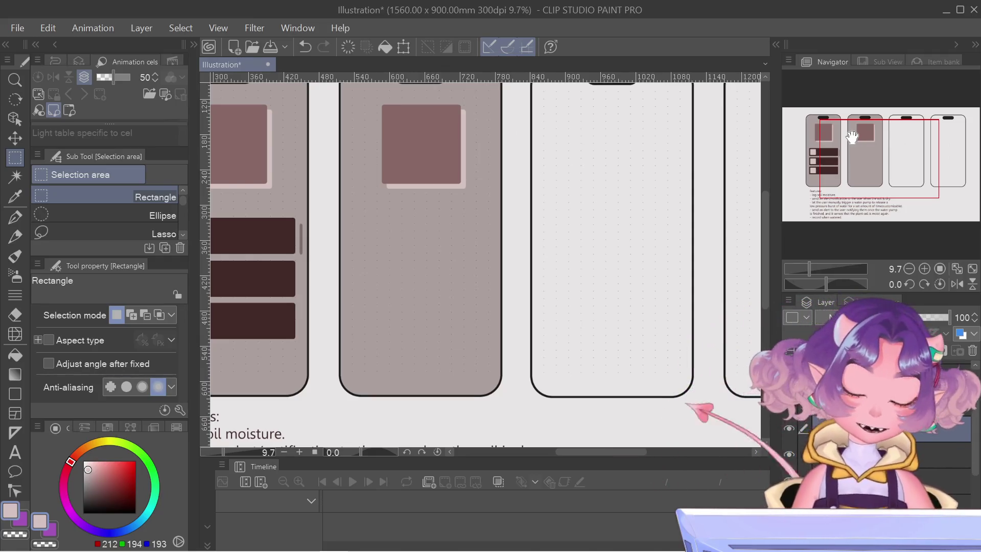
drag(851, 136, 837, 129)
drag(874, 162, 872, 160)
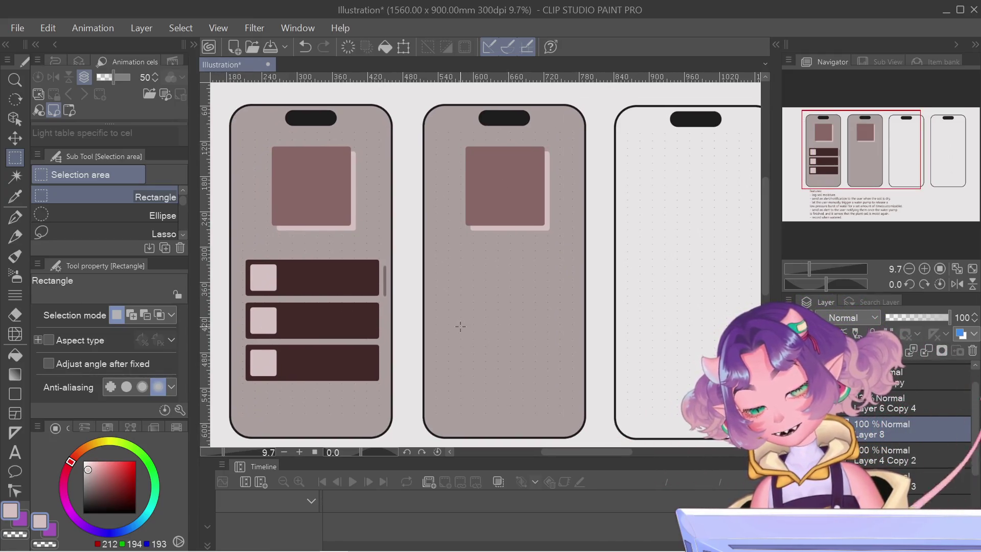
drag(887, 194, 882, 158)
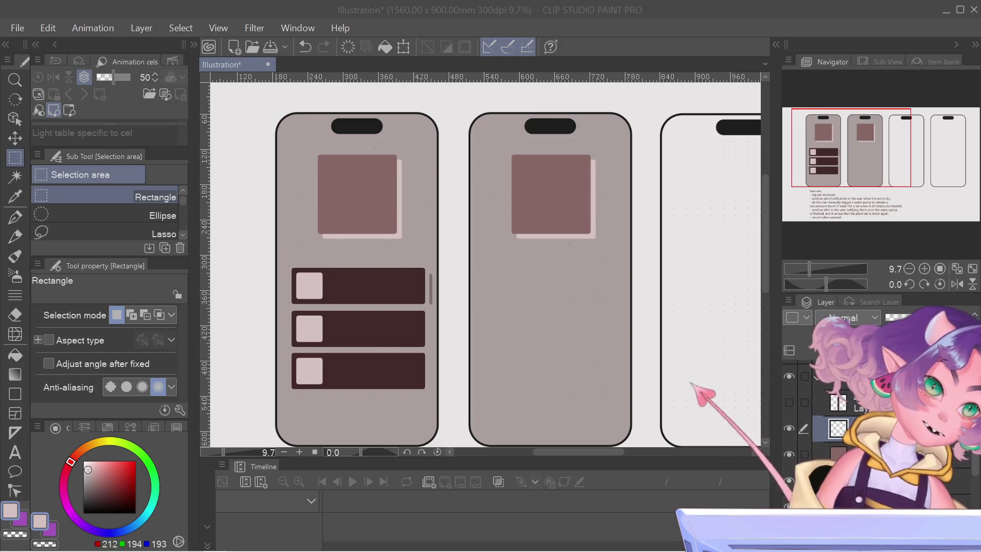
click(562, 407)
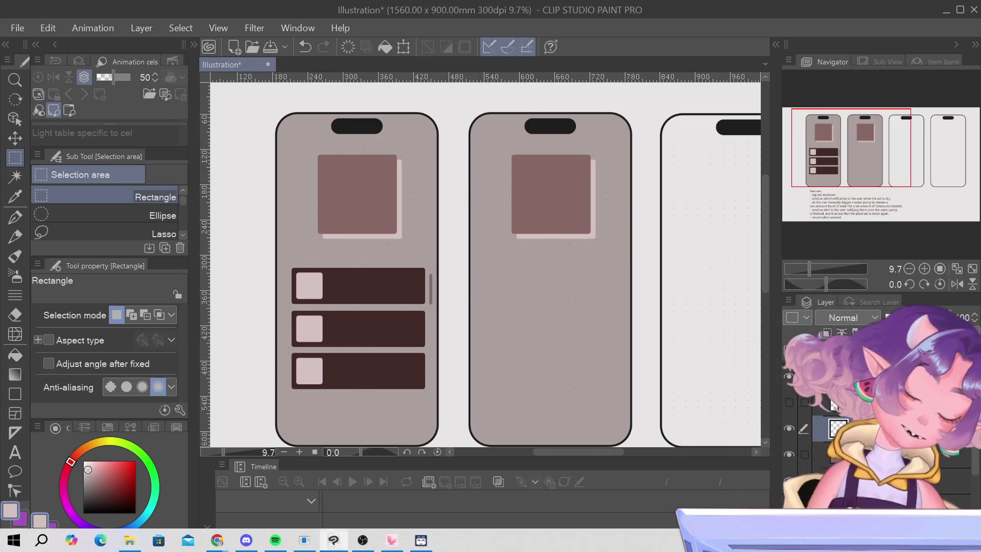
Duplicate the mauve square's layer and place the copy right of the second phone's square
click(793, 476)
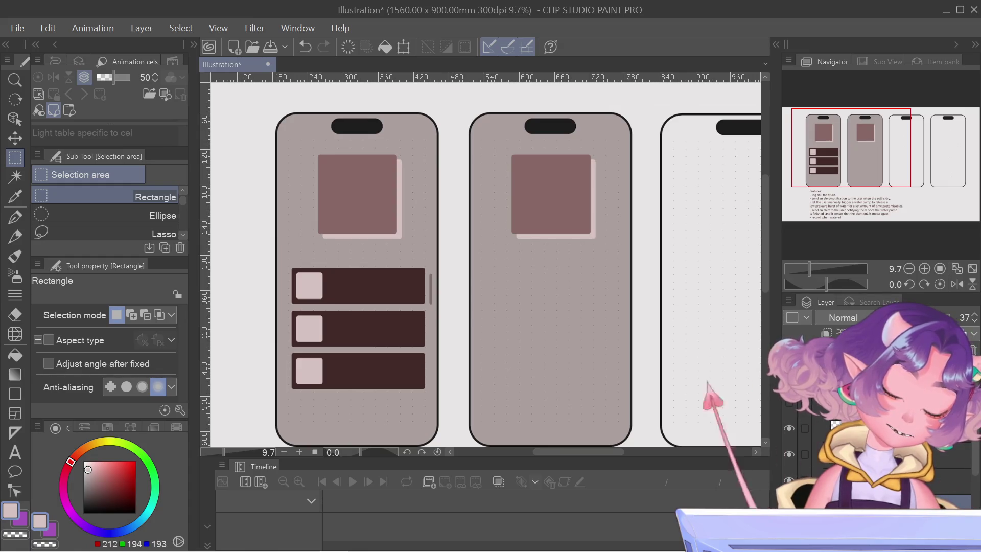
click(812, 454)
right_click(817, 455)
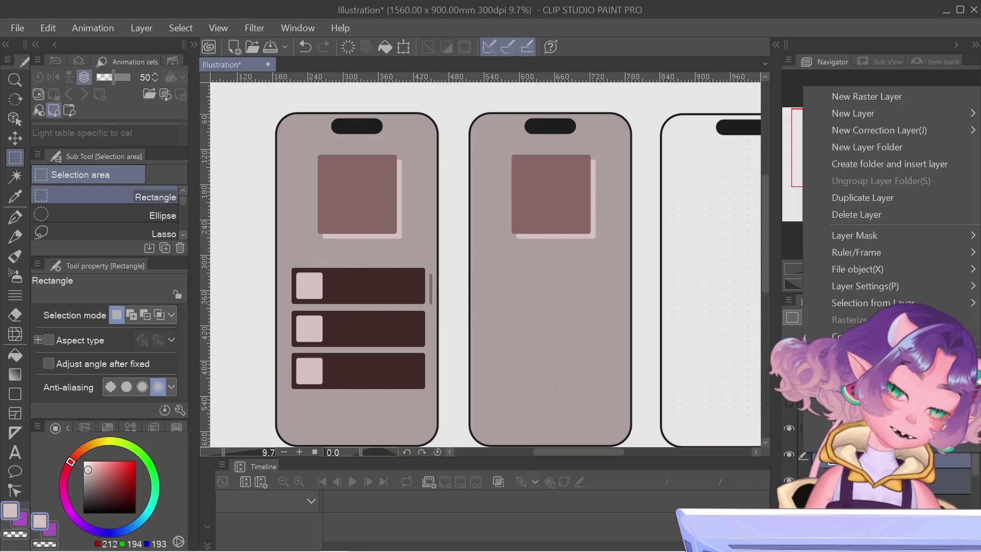
click(869, 194)
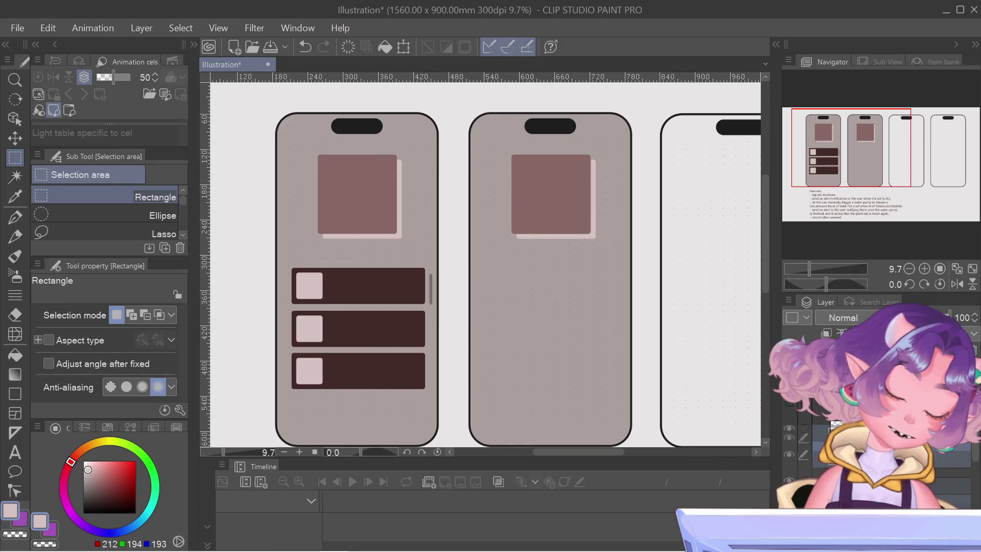
key(ctrl+t)
drag(558, 171, 654, 171)
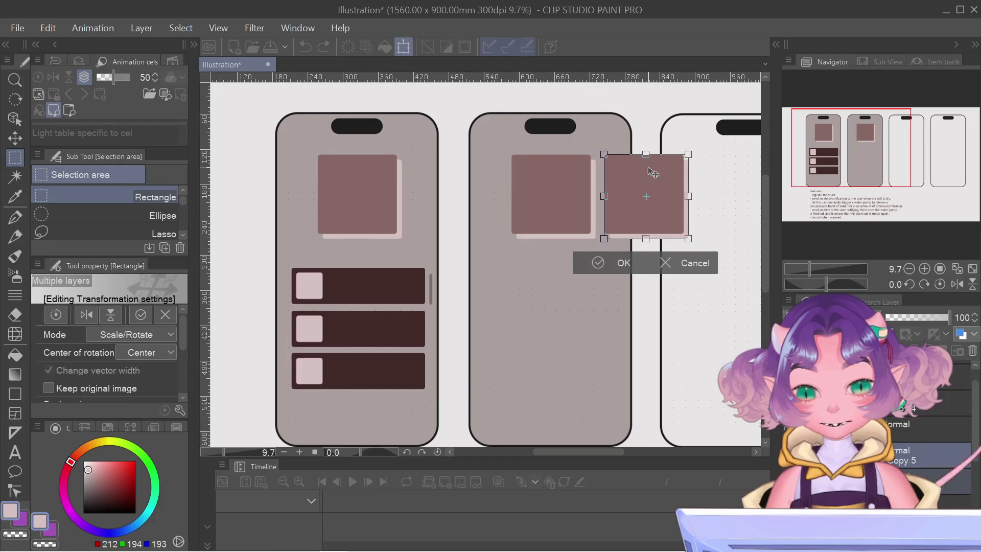
click(609, 264)
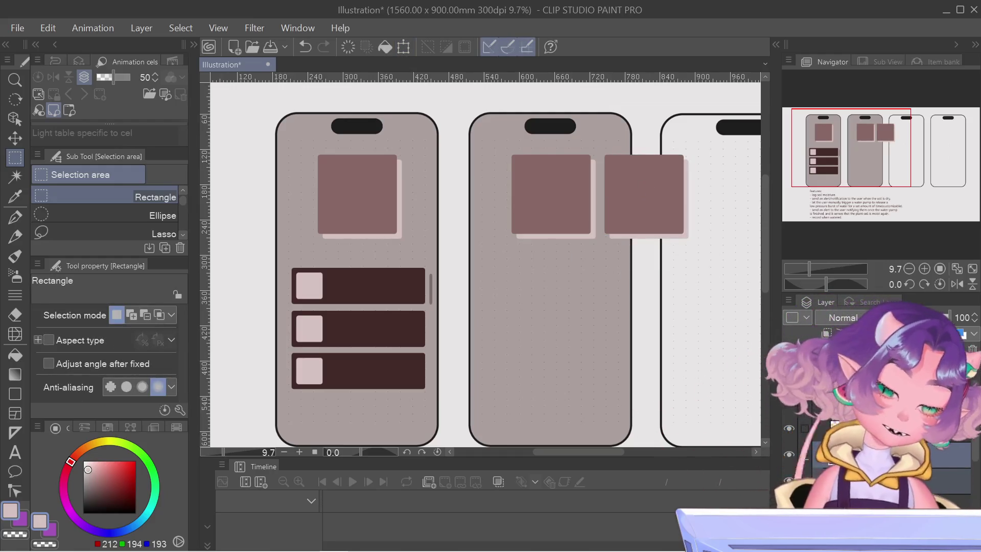
Duplicate the square again and move this second copy between the two phones
right_click(802, 309)
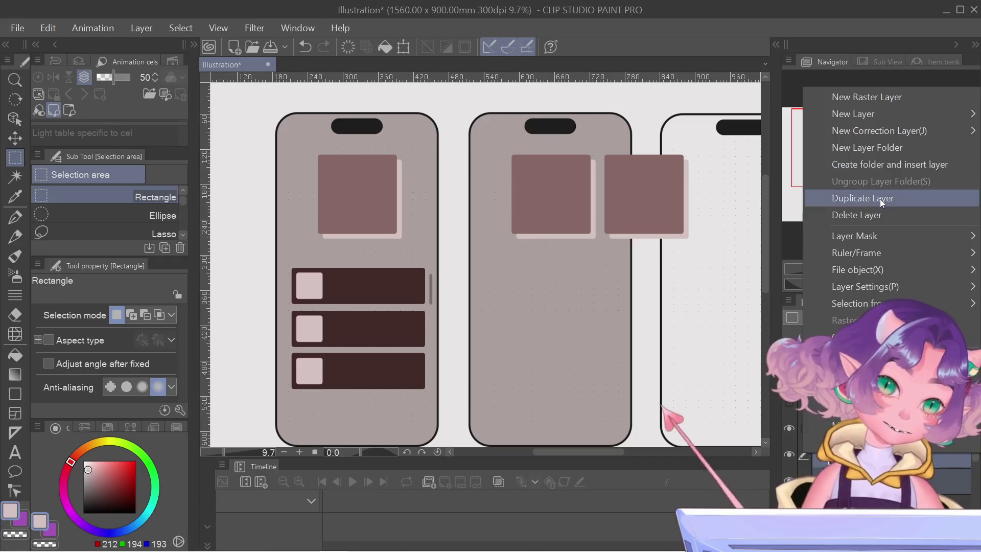
click(879, 199)
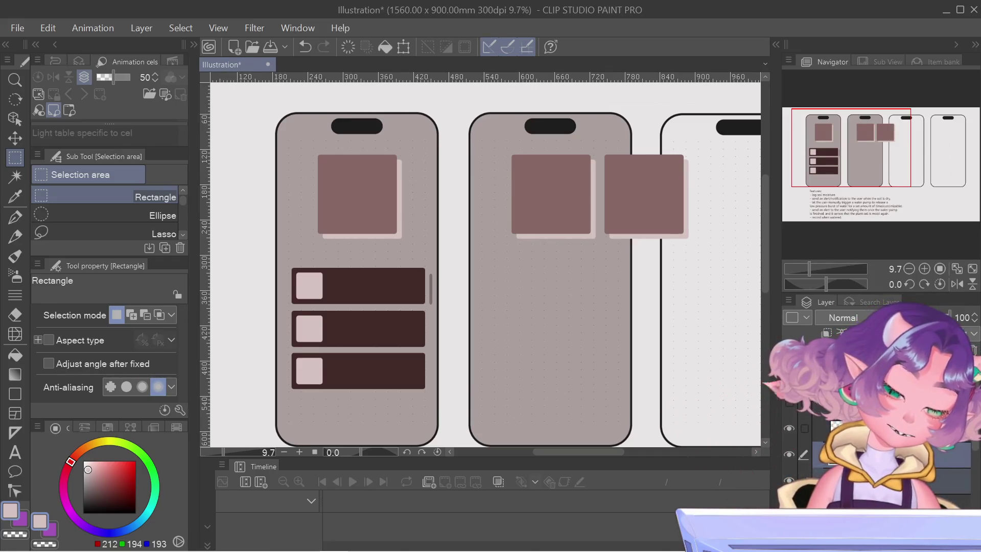
key(ctrl+t)
drag(643, 181, 463, 178)
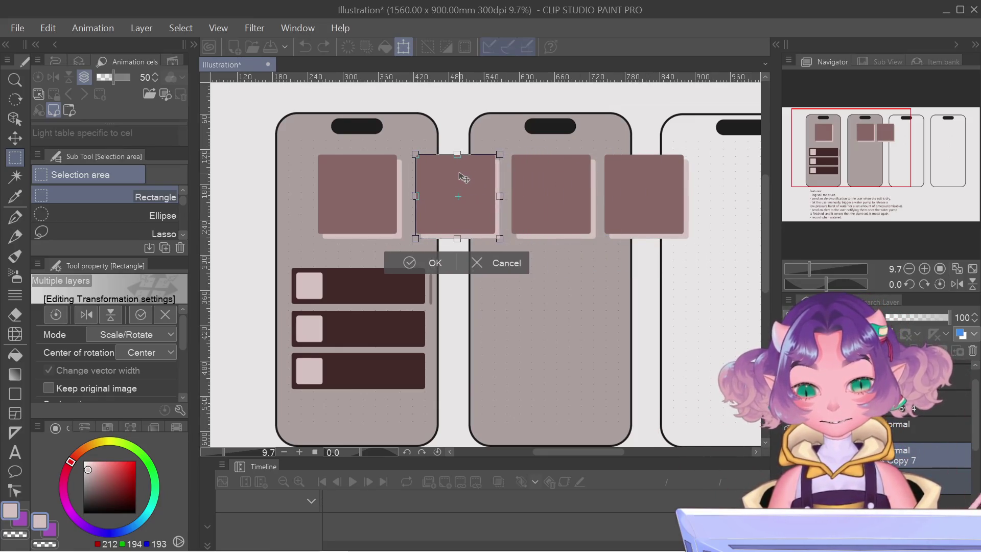
key(Return)
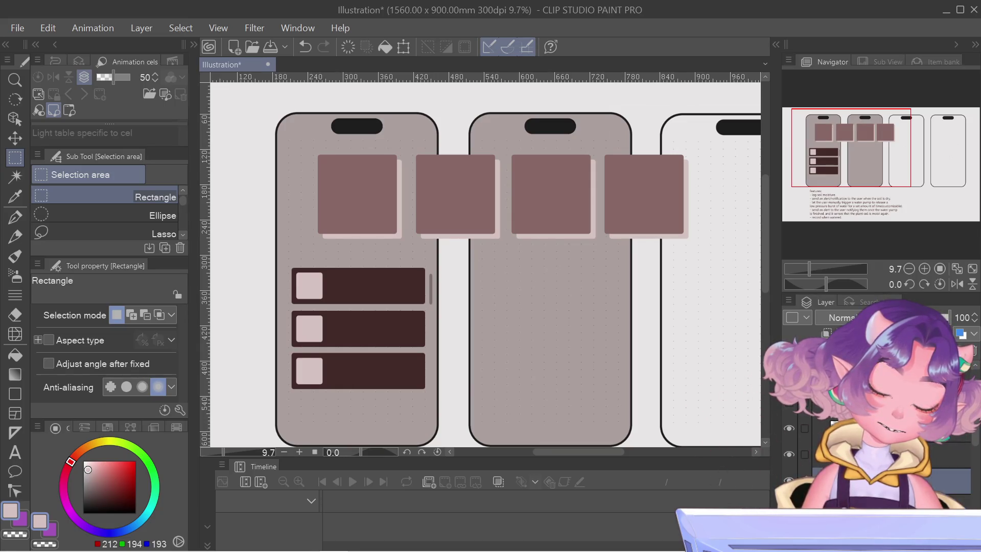
Find and select the mauve square's layer, toggling its visibility to confirm it
click(950, 454)
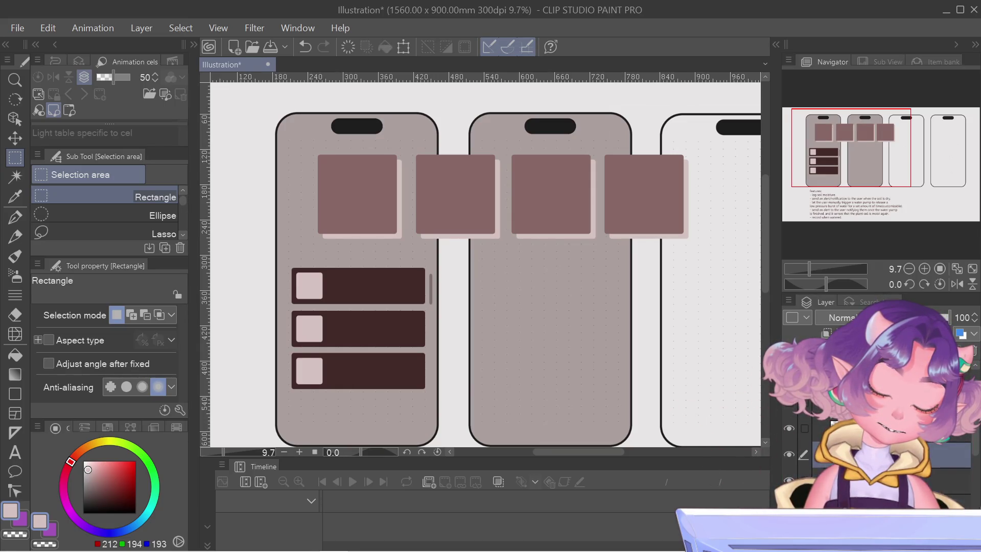
click(949, 480)
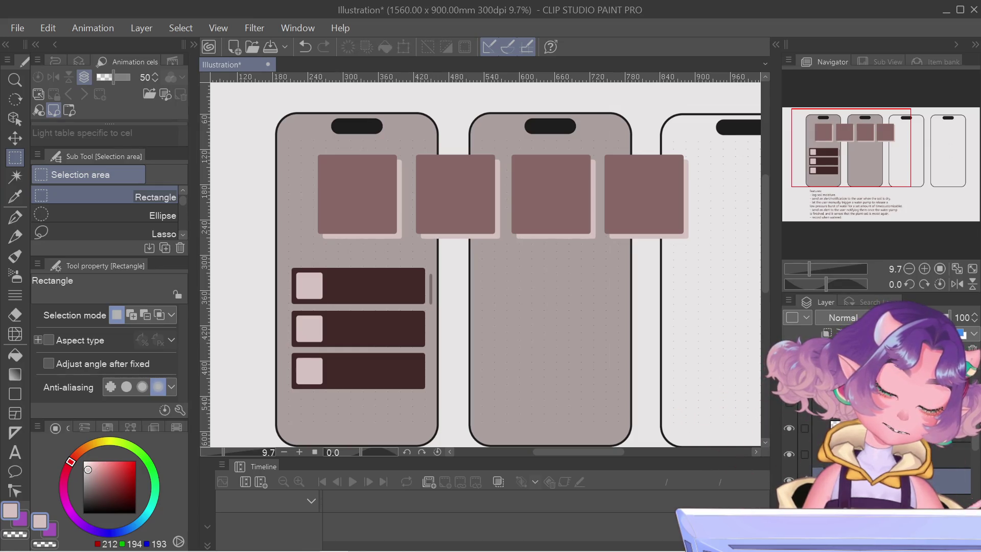
click(950, 454)
click(950, 480)
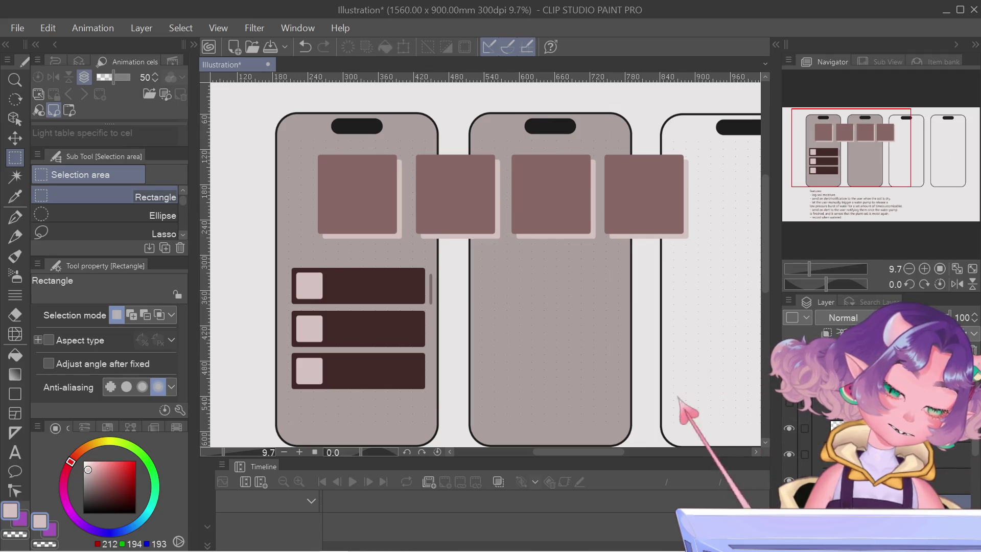
scroll(868, 439, down, 1)
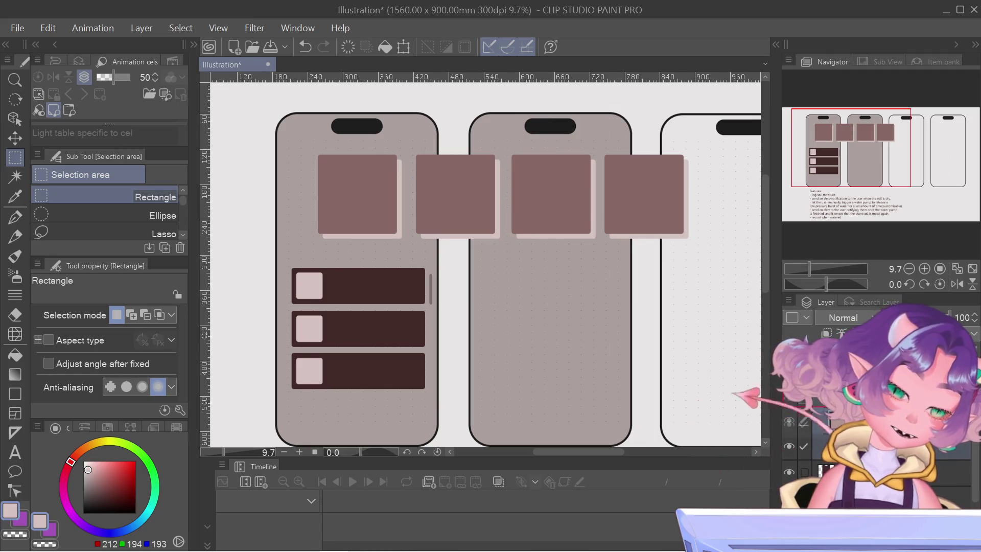
scroll(868, 439, down, 2)
click(950, 484)
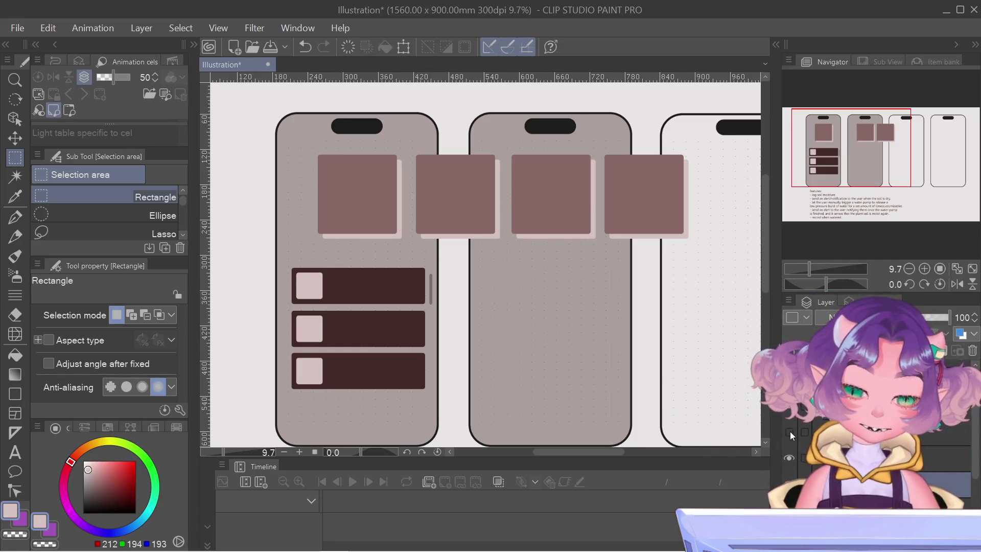
click(790, 431)
click(789, 431)
scroll(790, 431, up, 2)
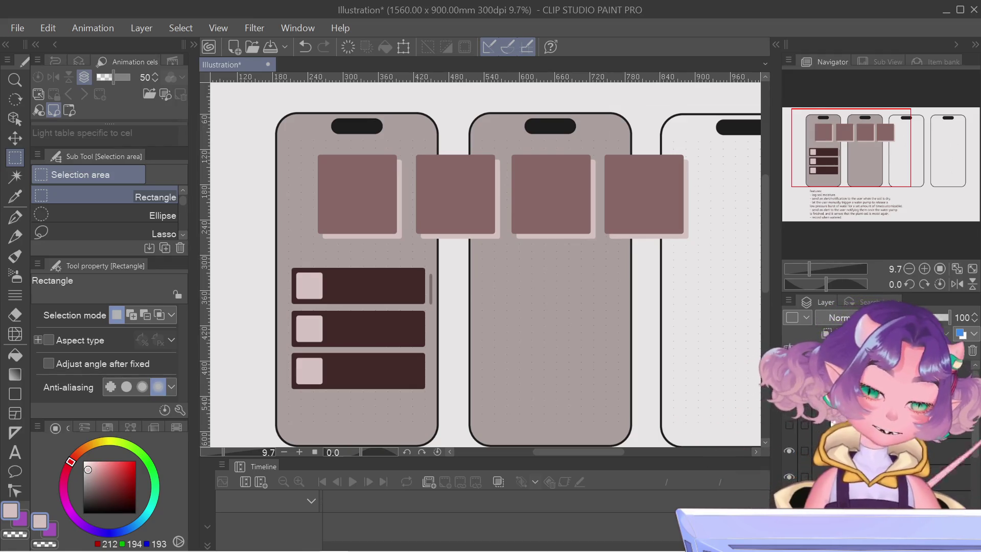
Select the middle phone's area, invert it, and delete the square parts outside the phone
ctrl+click(826, 426)
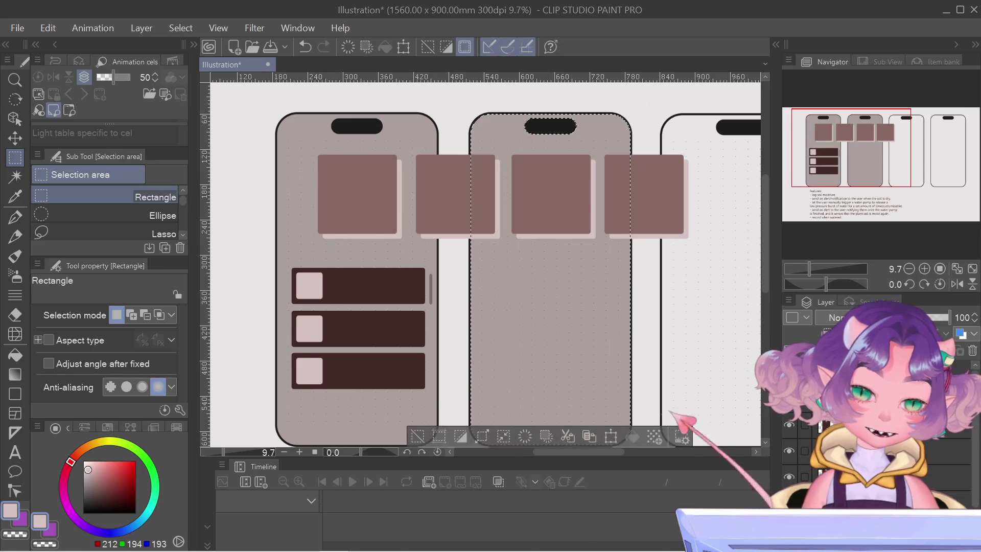
key(ctrl+shift+i)
key(Delete)
key(ctrl+d)
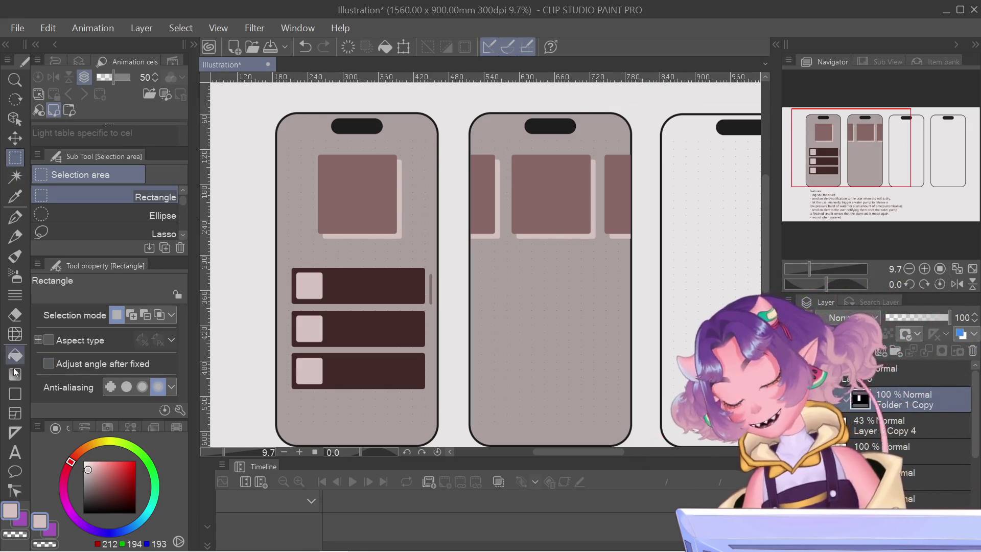
Draw a large pale pink rectangle panel below the image row on the middle phone
click(15, 393)
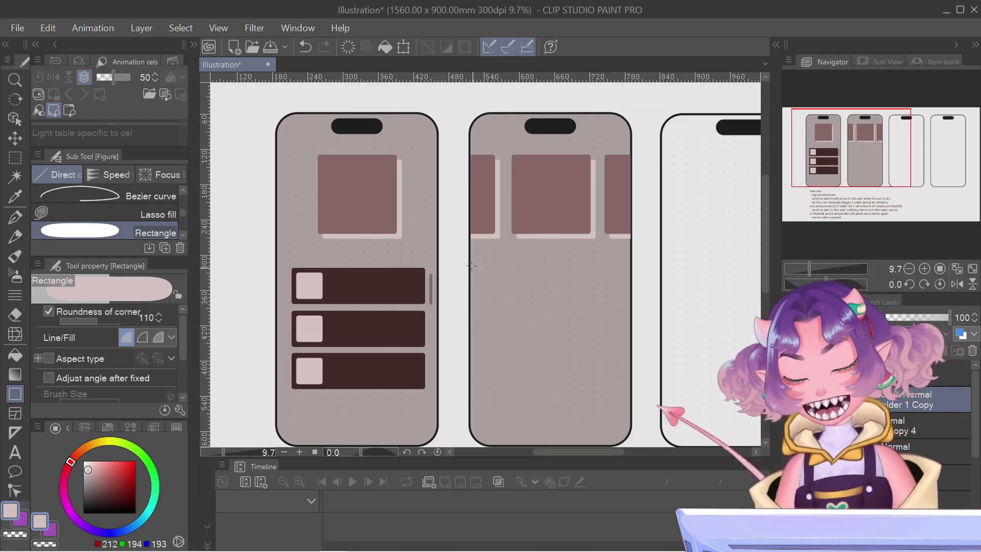
mouse_move(498, 266)
mouse_down()
mouse_move(570, 409)
mouse_move(618, 414)
mouse_up()
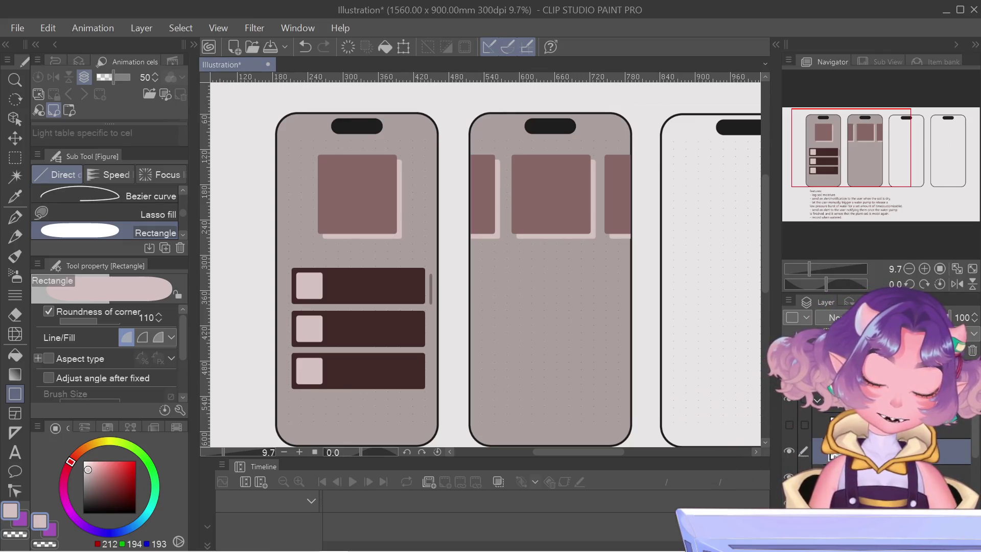
key(Return)
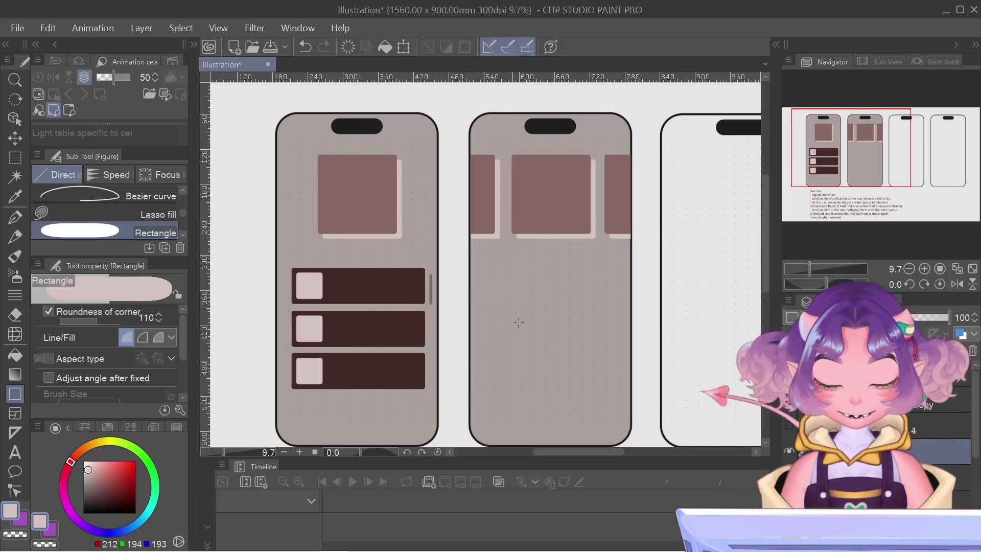
mouse_move(488, 265)
mouse_down()
mouse_move(608, 403)
mouse_move(599, 400)
mouse_up()
Nudge the pale pink panel slightly right with a transform to centre it on the screen
key(ctrl+r)
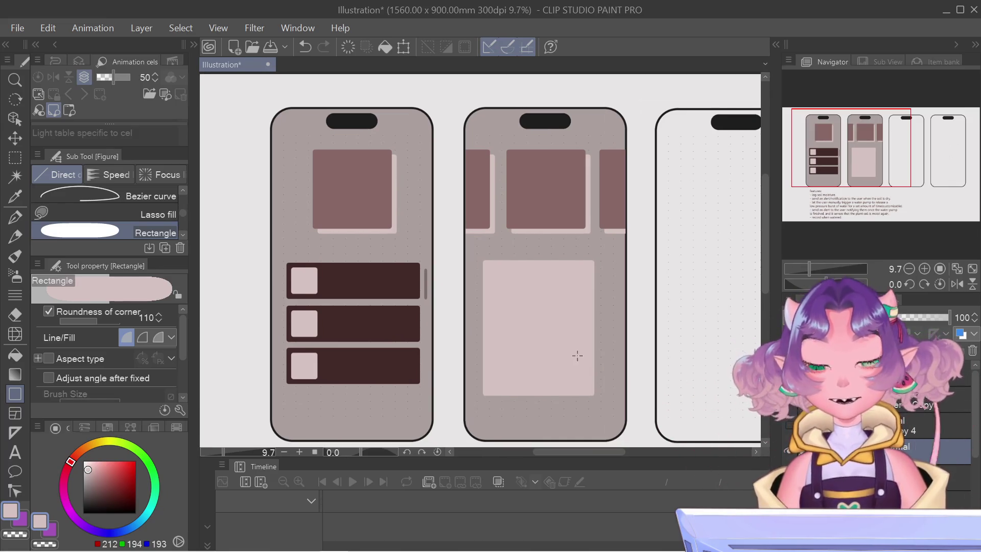
key(ctrl+t)
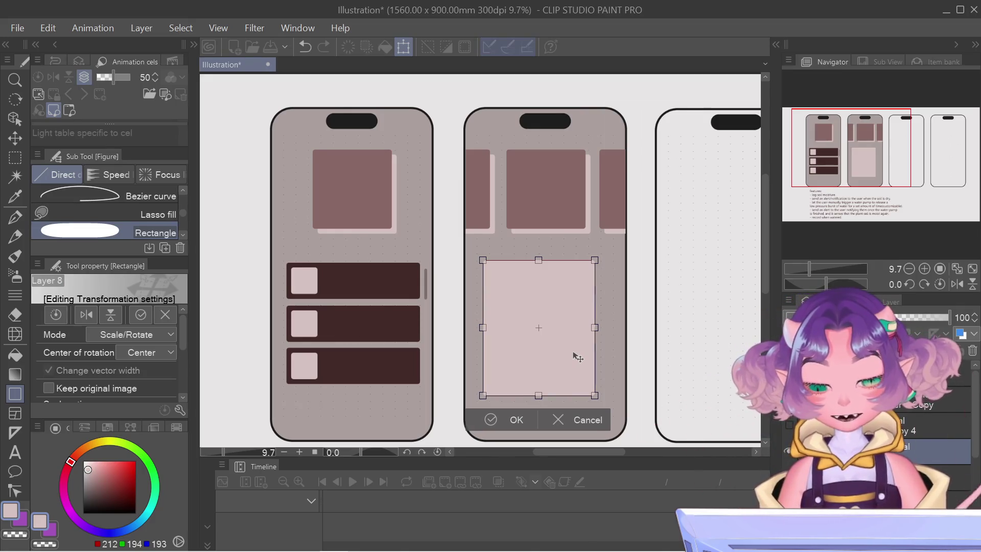
key(Right)
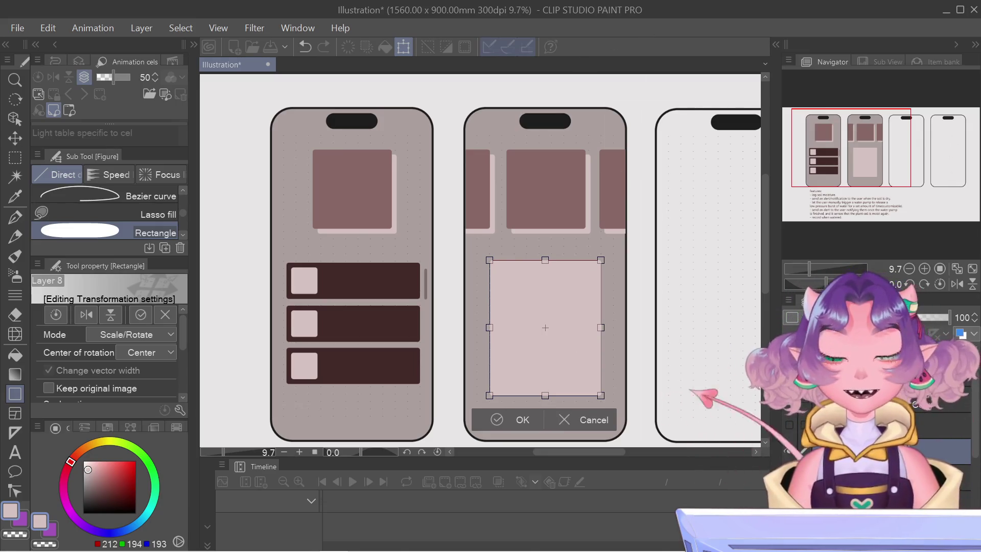
key(Return)
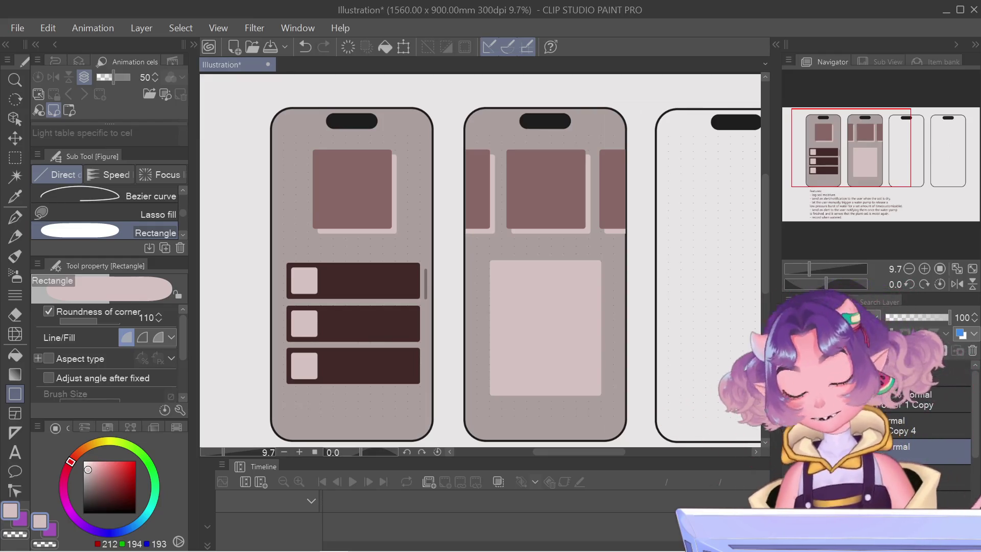
key(ctrl+t)
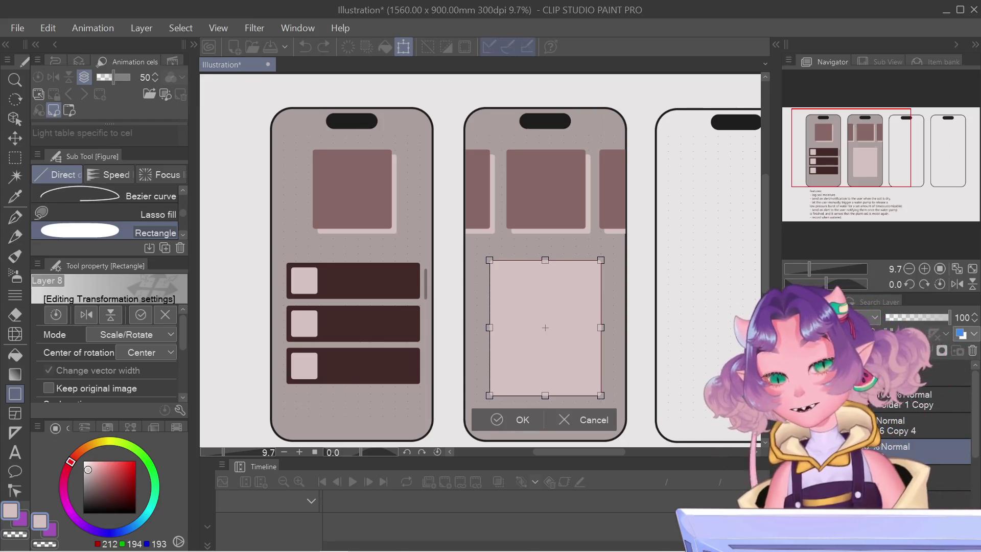
Move the pale pink panel up about 20 px toward the image row and commit
drag(545, 327, 545, 317)
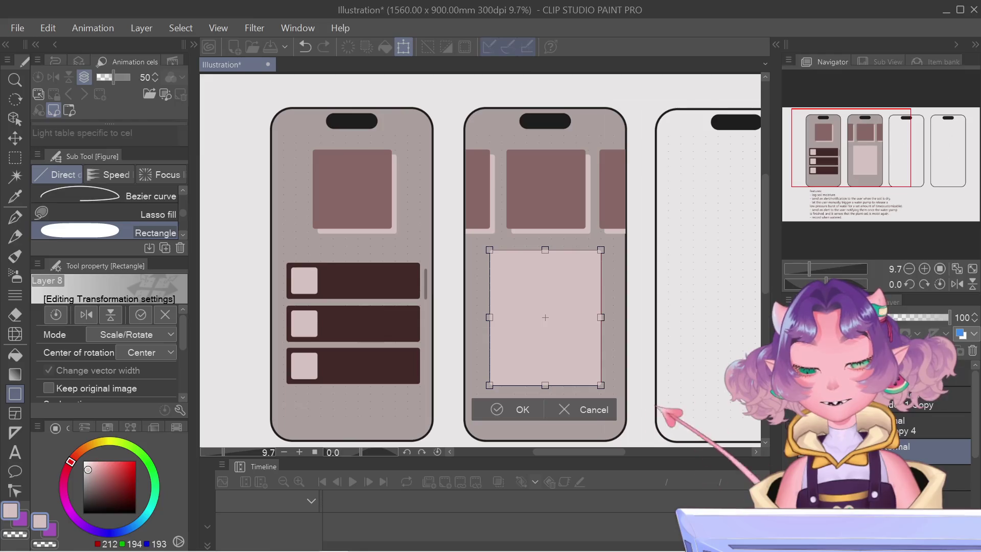
key(Return)
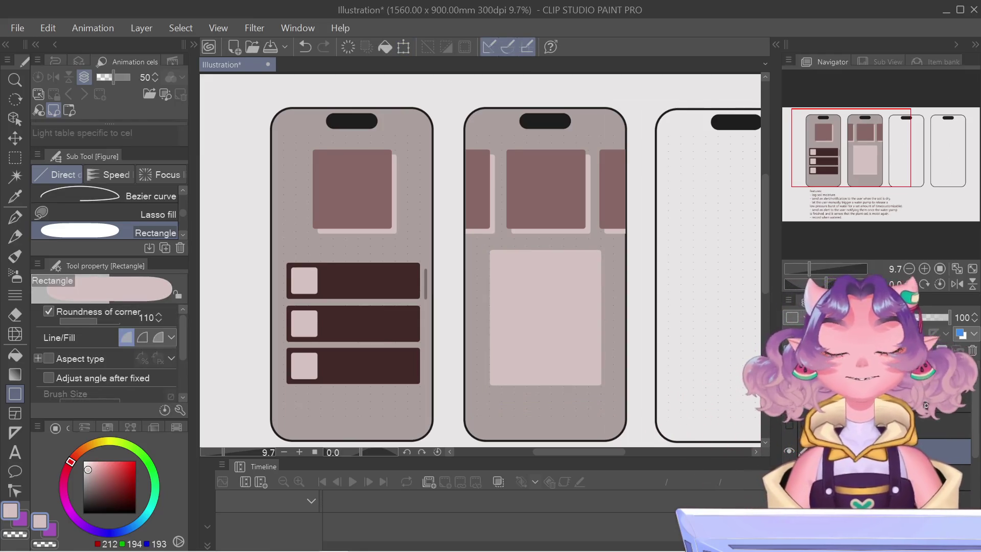